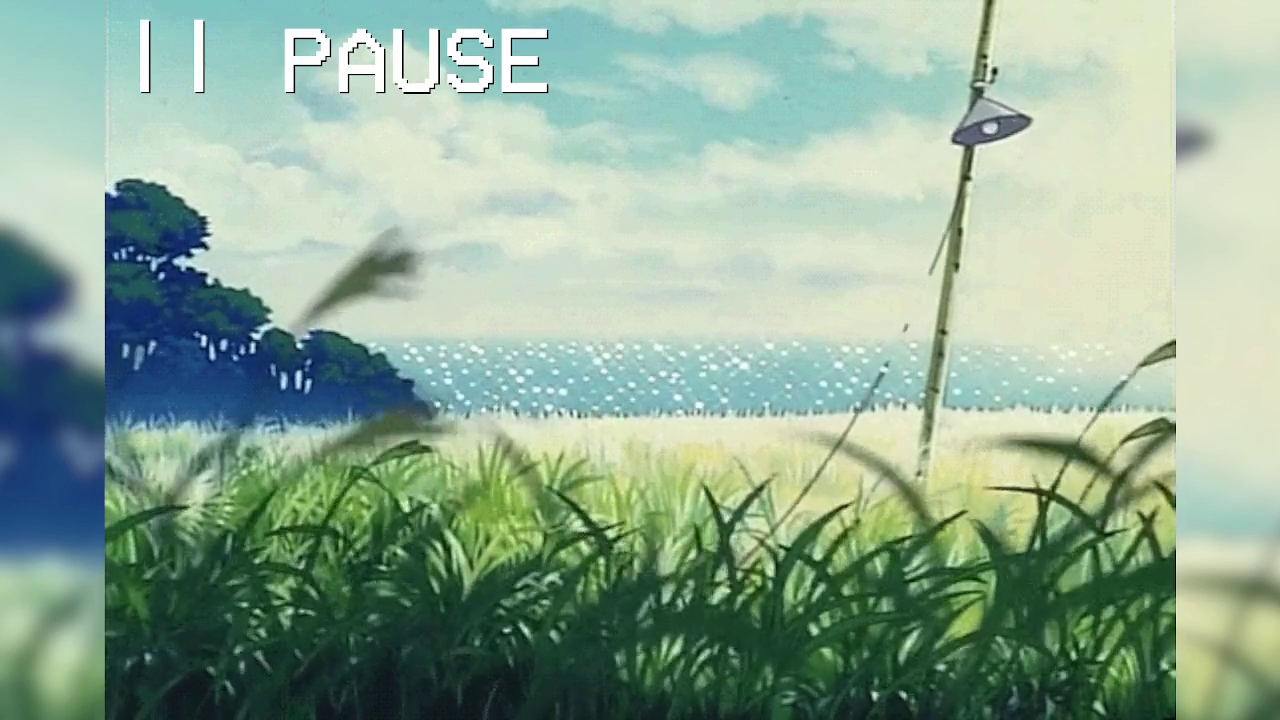
# Step: Widen the Scene dock to show full node names and drag the FileSystem split down
pyautogui.click(283, 520)
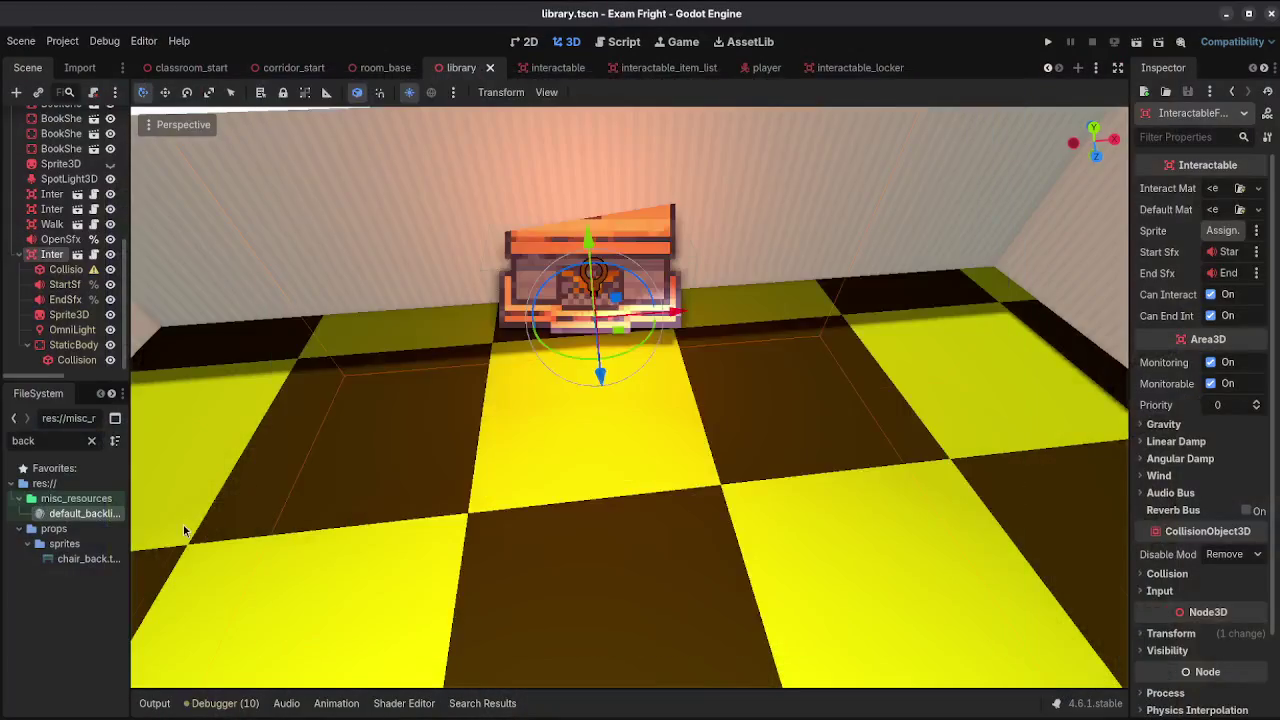
pyautogui.click(530, 395)
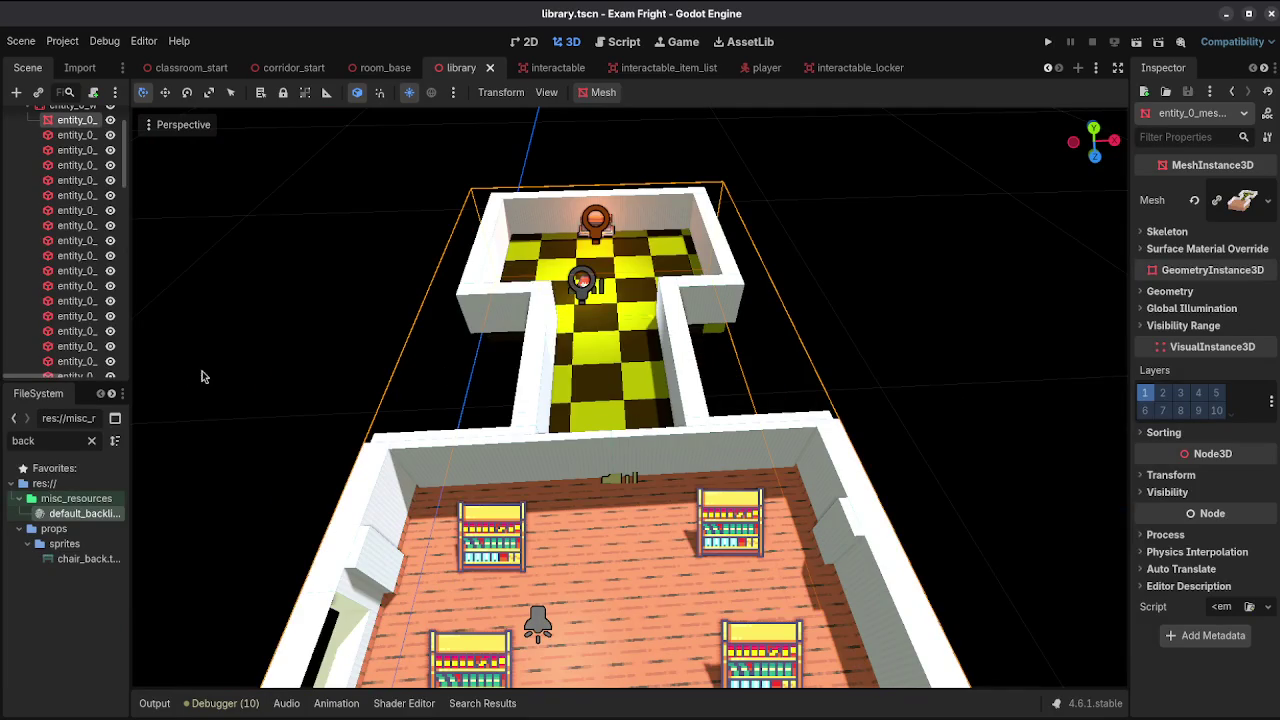
pyautogui.click(130, 383)
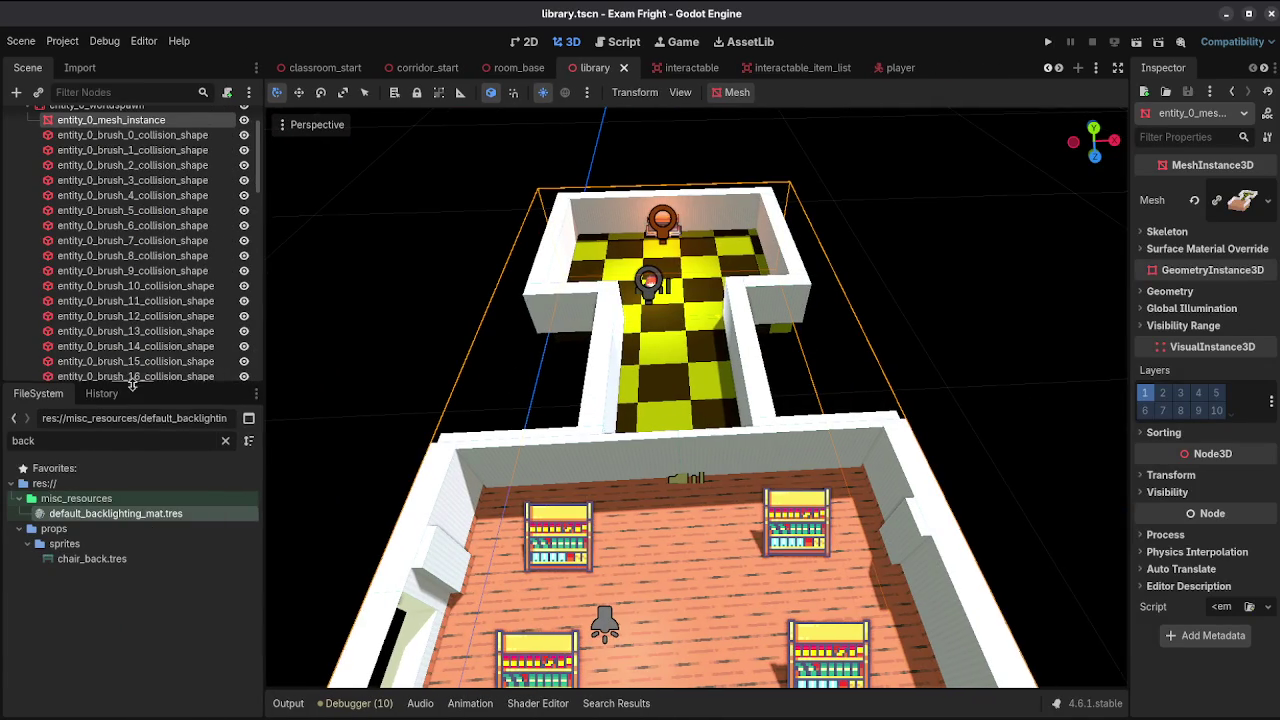
pyautogui.moveTo(130, 383); pyautogui.dragTo(130, 518)
pyautogui.scroll(2, 100, 250)
# Step: Collapse the FuncGodotMap, CanvasLayer and InteractableFurnace branches, then select Player
pyautogui.click(17, 150)
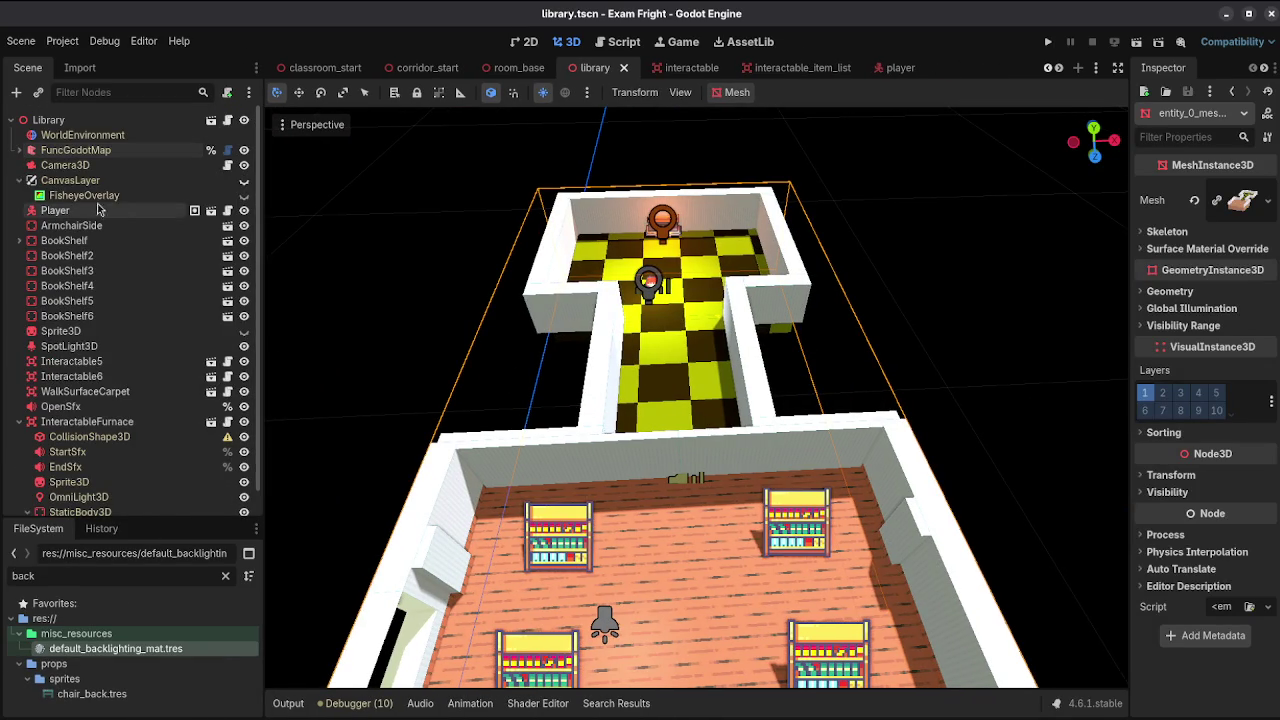
pyautogui.click(19, 180)
pyautogui.click(24, 403)
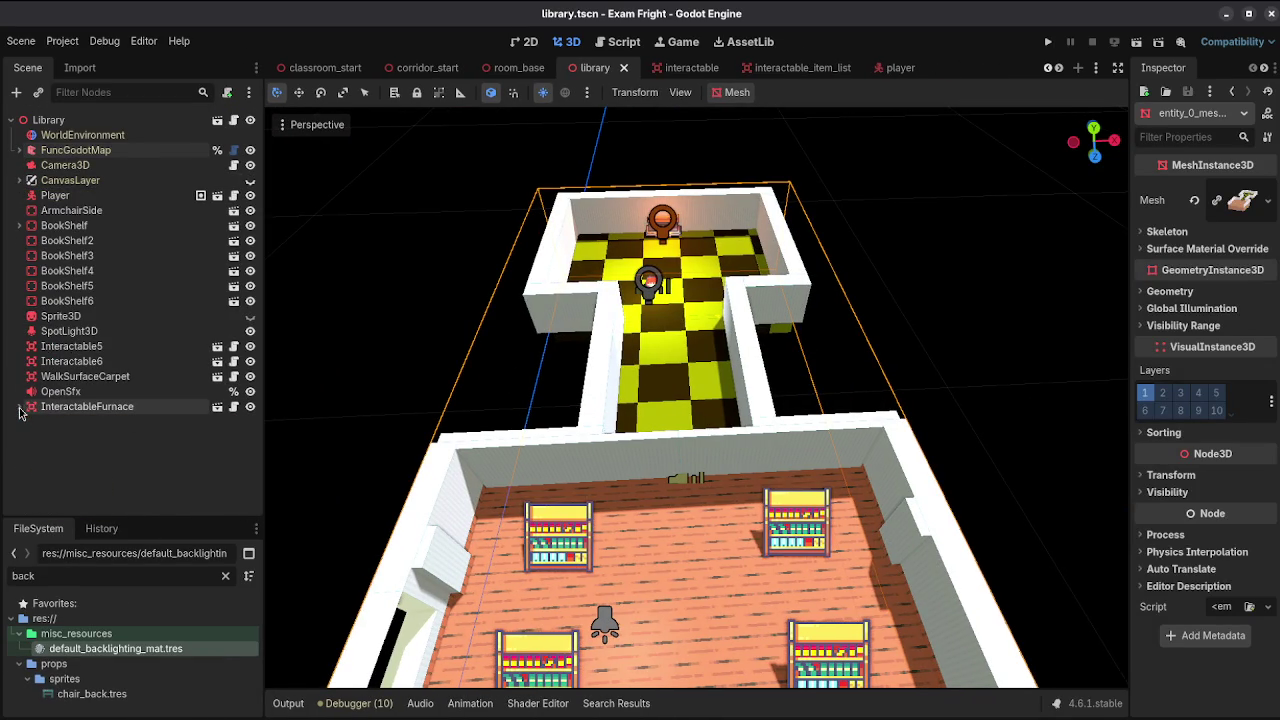
pyautogui.click(60, 195)
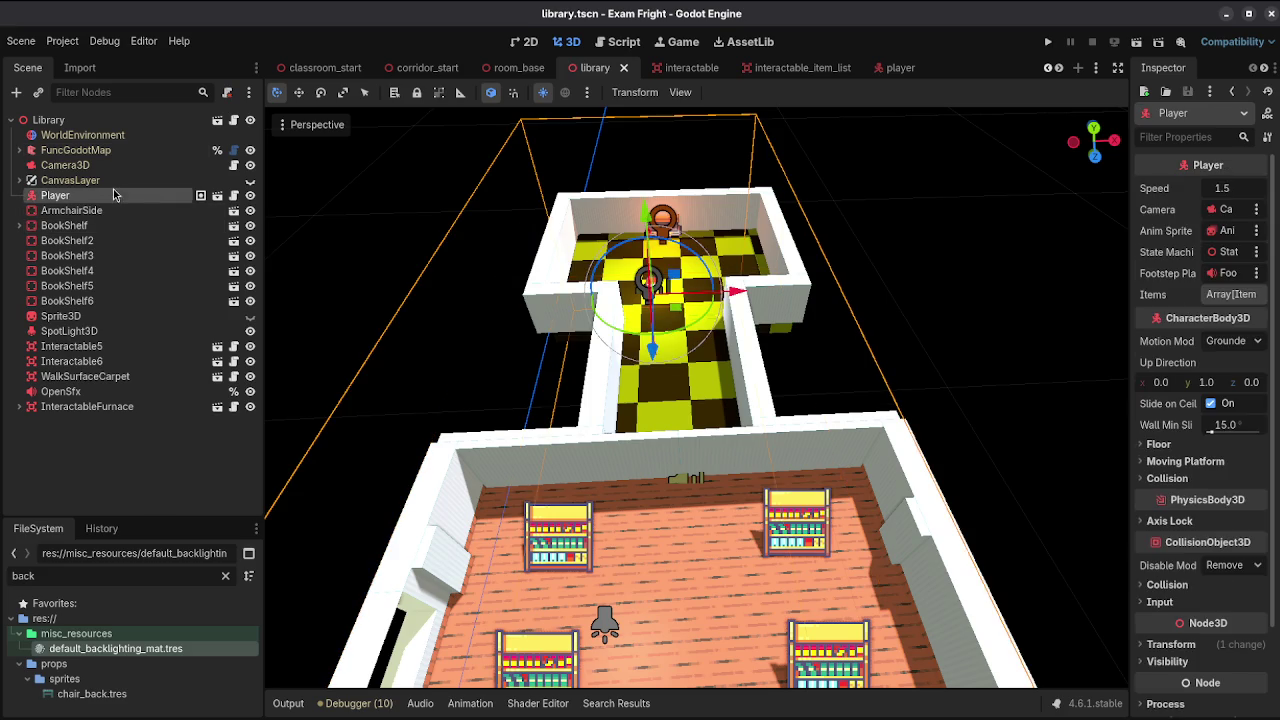
# Step: Drag the Player along its Z and X axes from the corridor into the library room
pyautogui.moveTo(653, 357); pyautogui.dragTo(652, 600)
pyautogui.moveTo(740, 517); pyautogui.dragTo(776, 517)
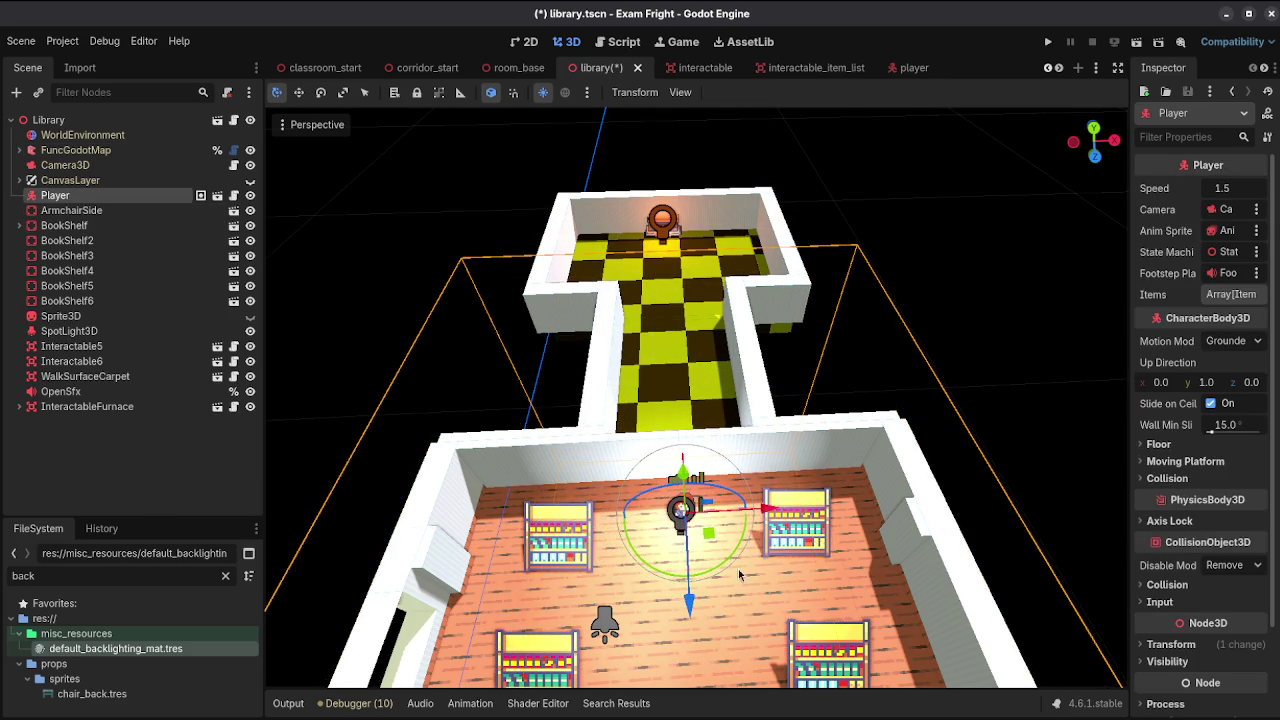
pyautogui.moveTo(697, 612); pyautogui.dragTo(703, 655)
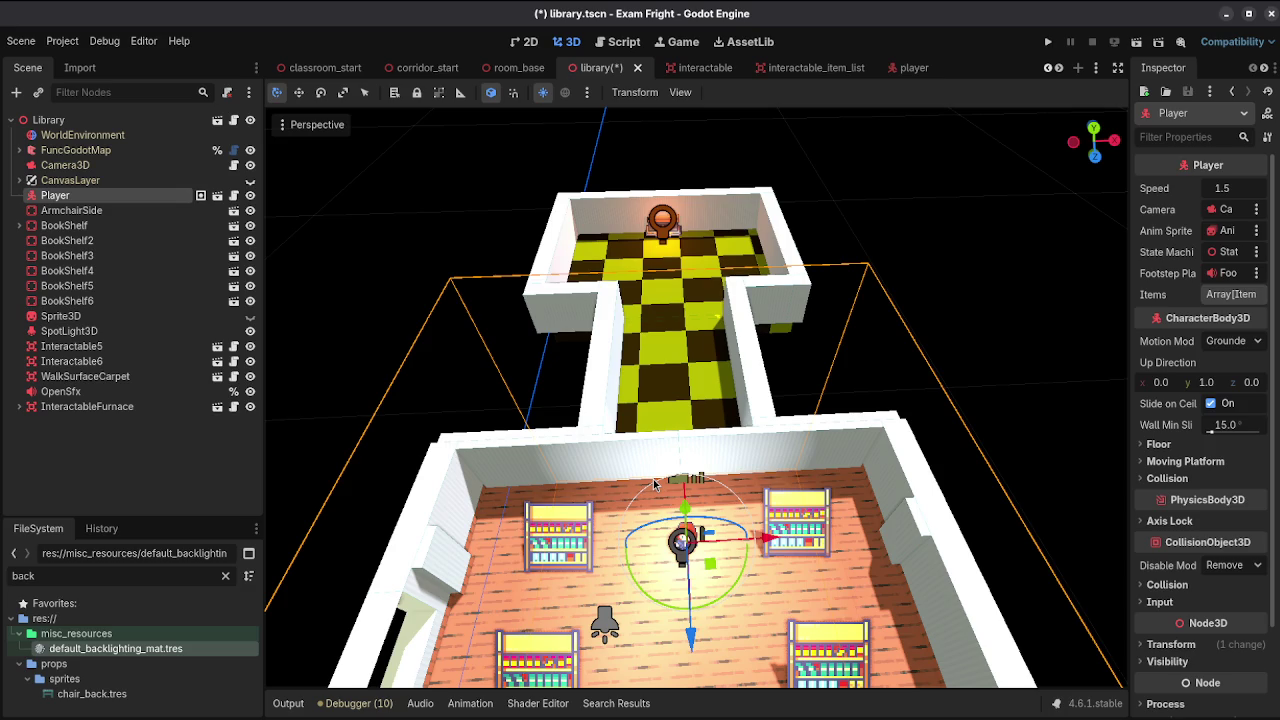
# Step: Save the scene, glance at library_room.gd, then go back to the 3D view
pyautogui.hotkey('ctrl', 's')
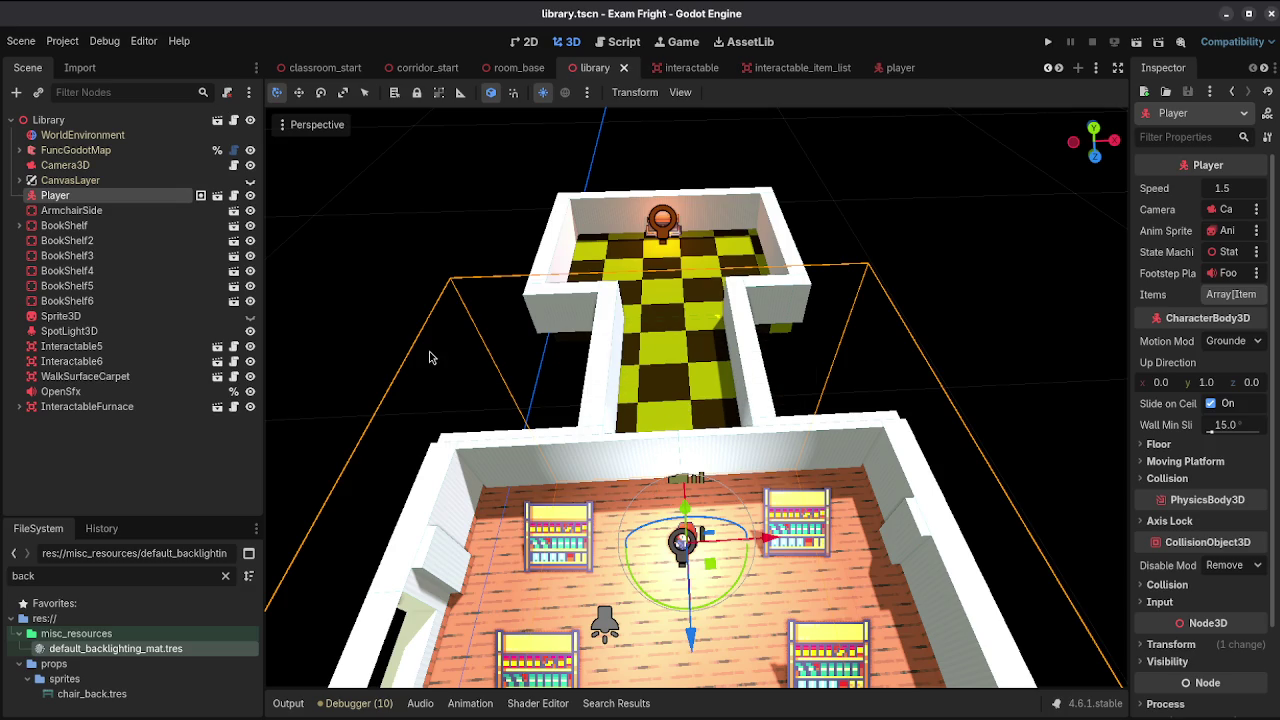
pyautogui.click(234, 120)
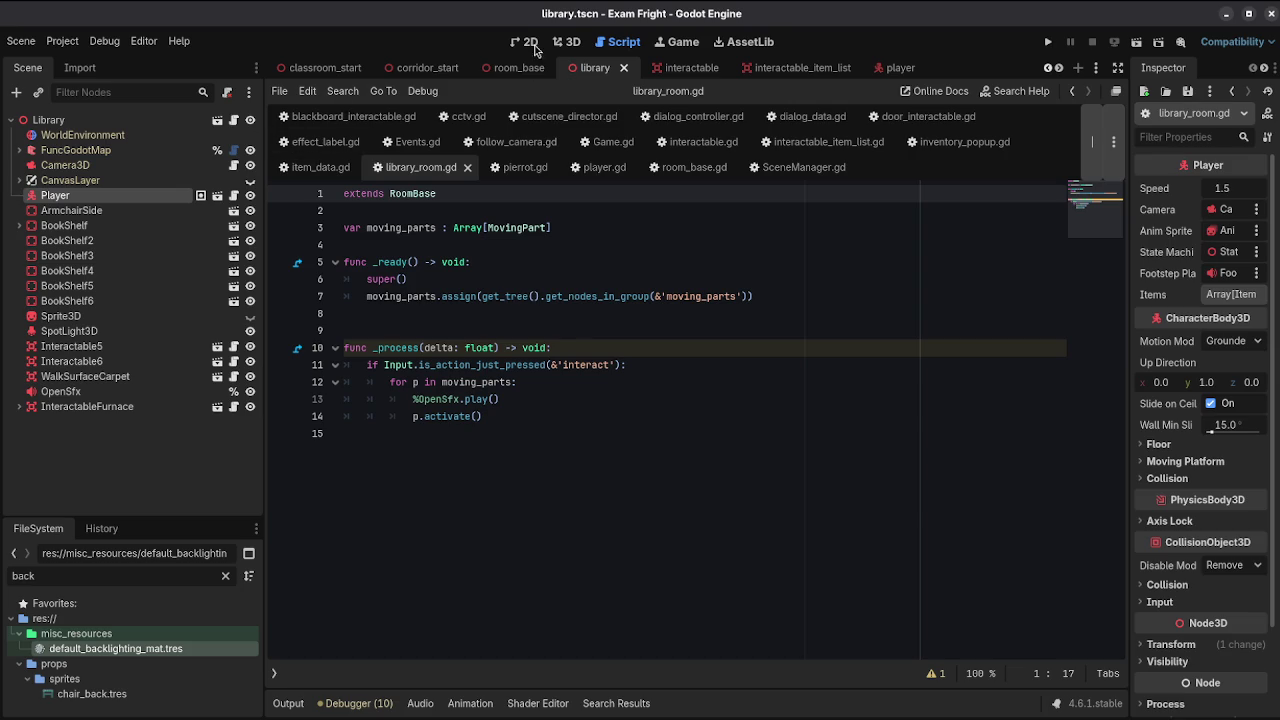
pyautogui.click(566, 41)
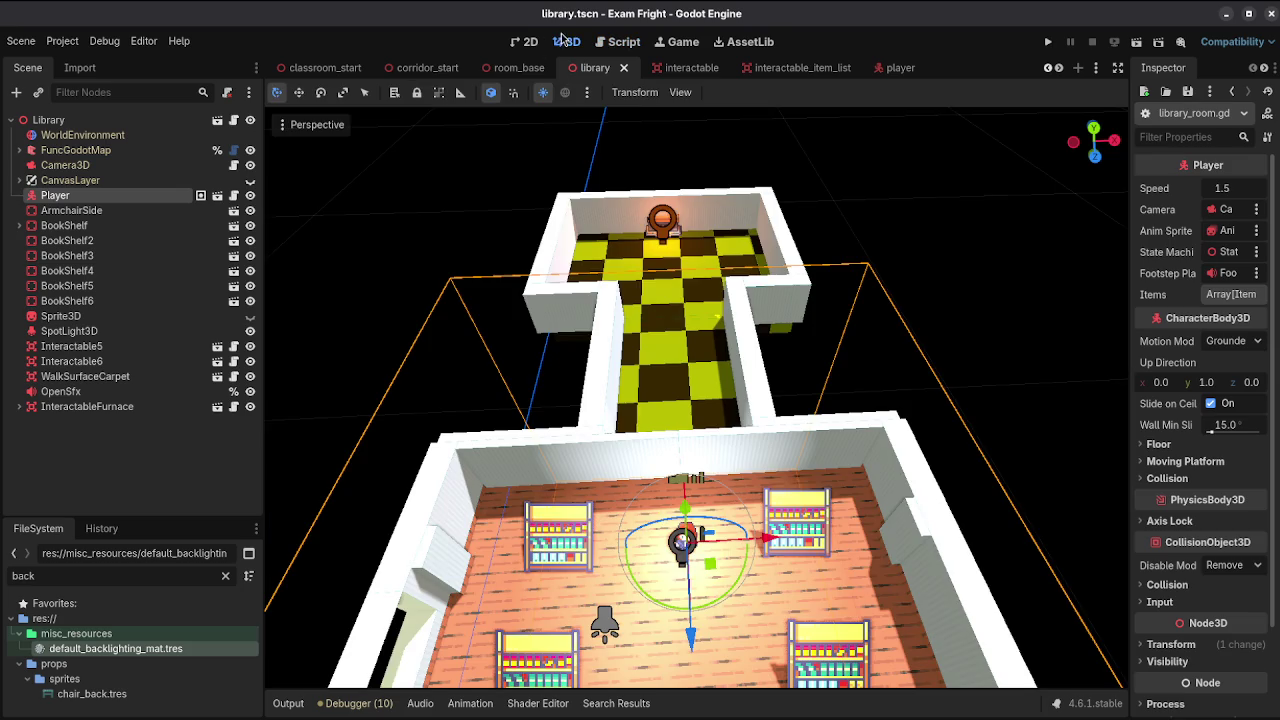
pyautogui.click(153, 119)
# Step: Add an Area3D node under Library and save the scene
pyautogui.click(16, 92)
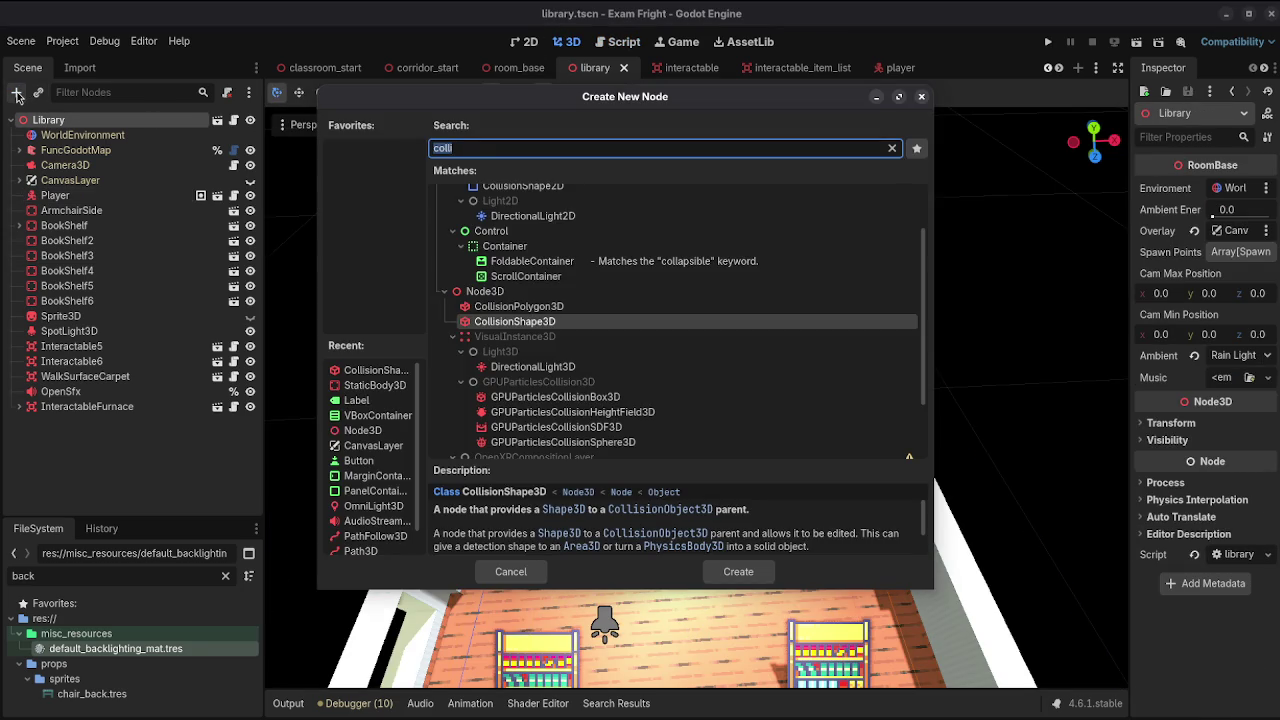
pyautogui.write('area3')
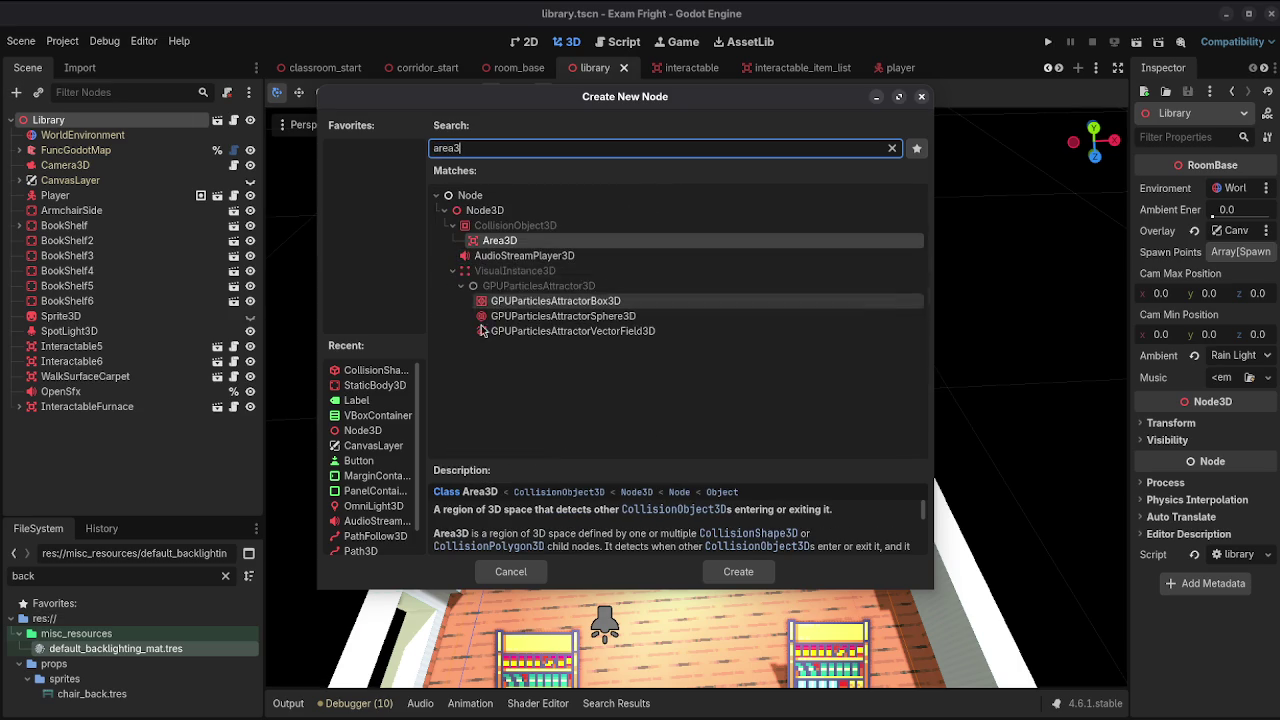
pyautogui.doubleClick(536, 243)
pyautogui.hotkey('ctrl', 's')
pyautogui.press('f')
# Step: Move the Area3D into the checkered corridor near the room entrance and save
pyautogui.moveTo(755, 455)
pyautogui.mouseDown()
pyautogui.moveTo(800, 457)
pyautogui.moveTo(783, 457)
pyautogui.mouseUp()
pyautogui.moveTo(706, 532); pyautogui.dragTo(703, 452)
pyautogui.scroll(8, 700, 408)
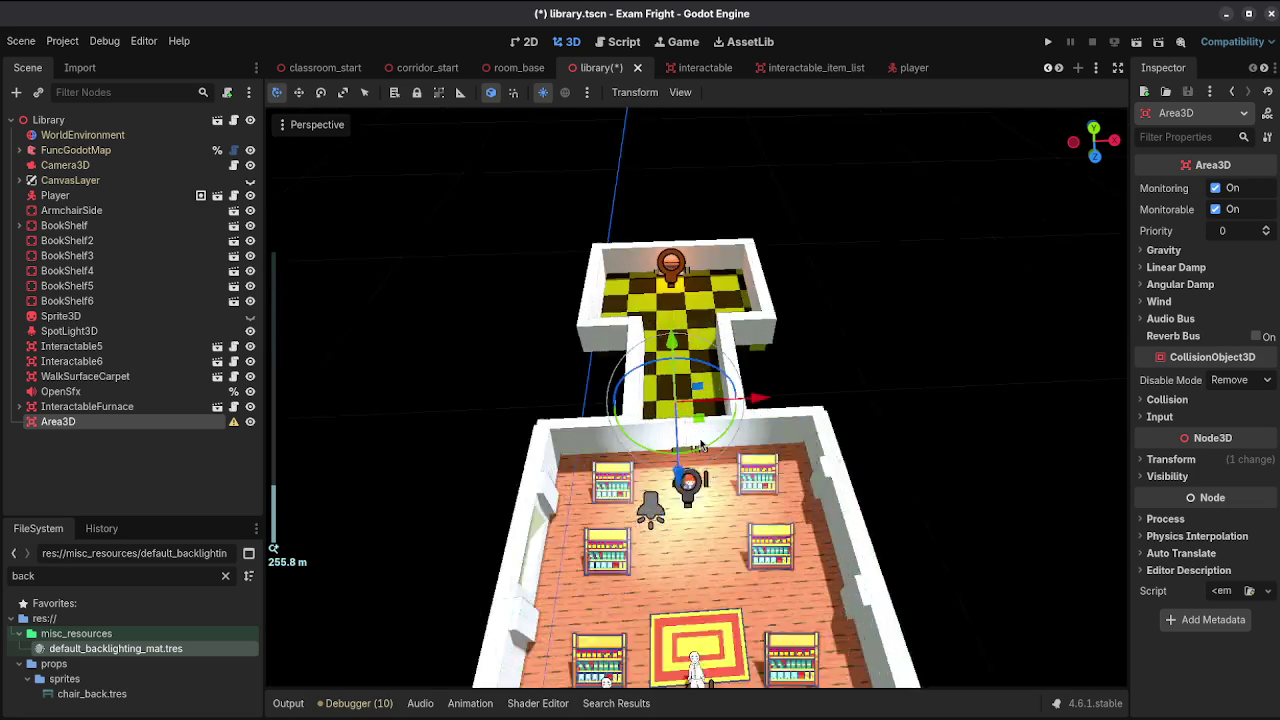
pyautogui.scroll(2, 700, 443)
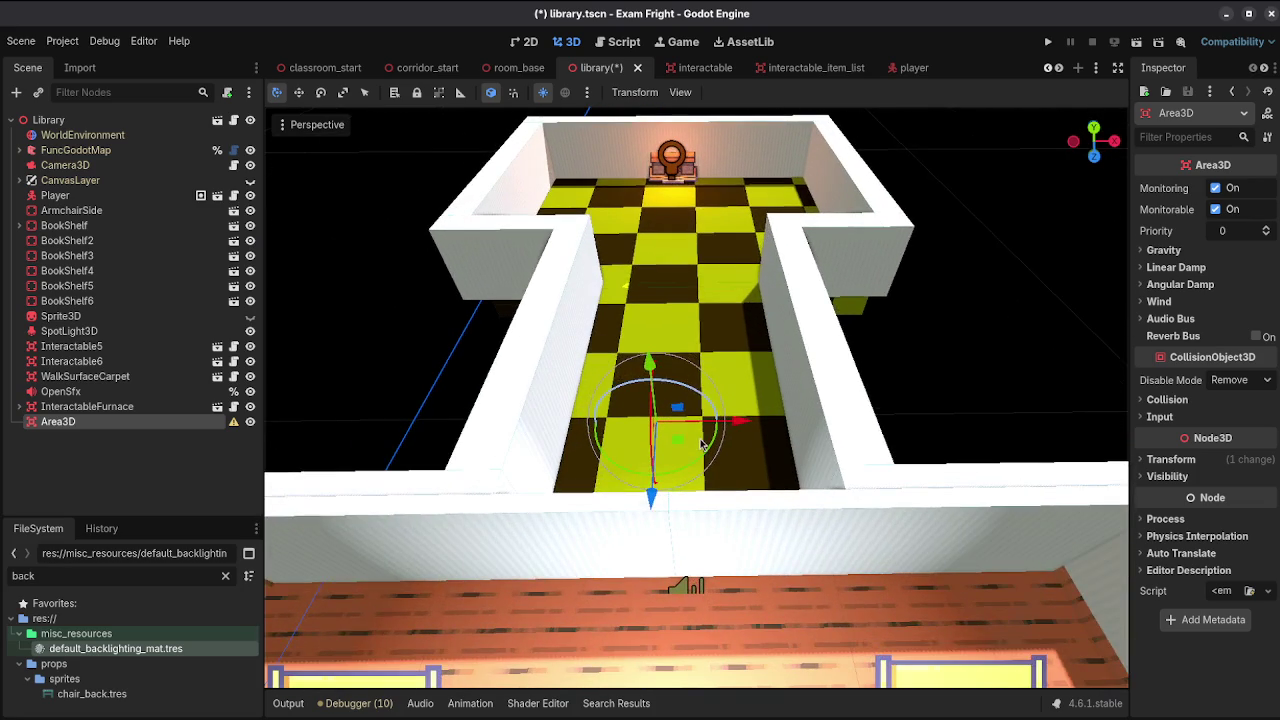
pyautogui.hotkey('ctrl', 's')
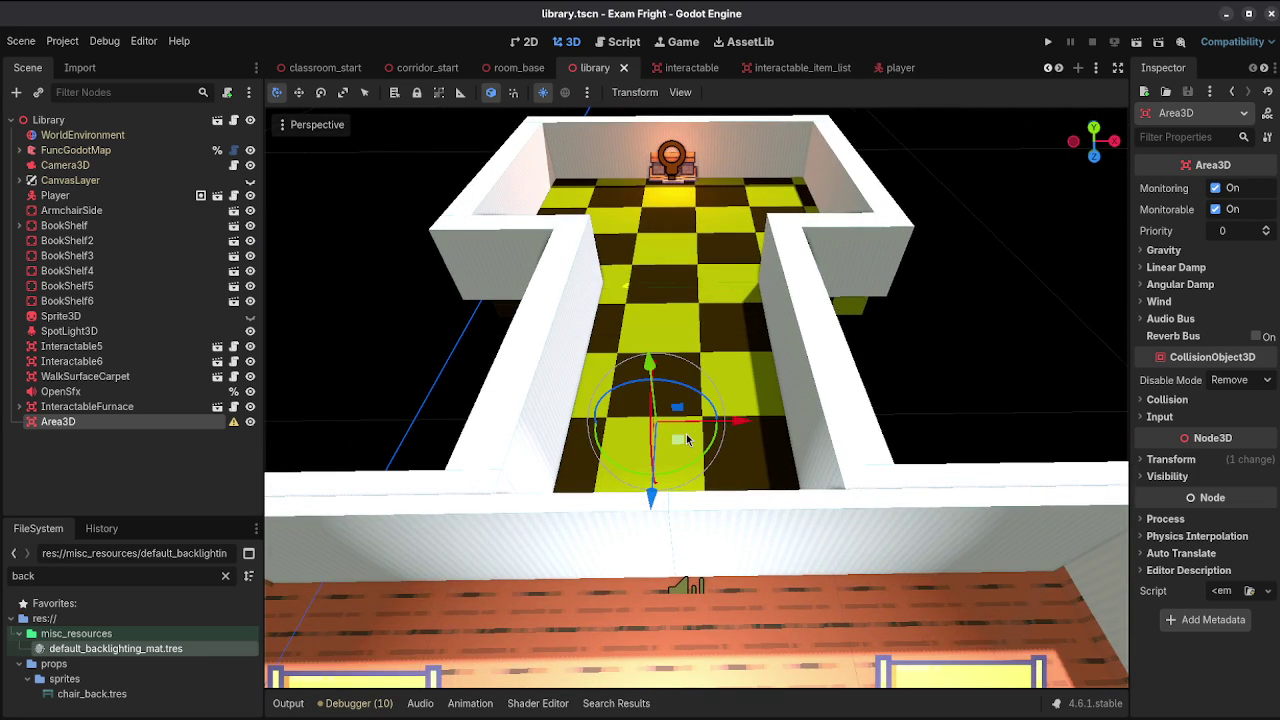
# Step: Add a CollisionShape3D child to the Area3D
pyautogui.click(17, 94)
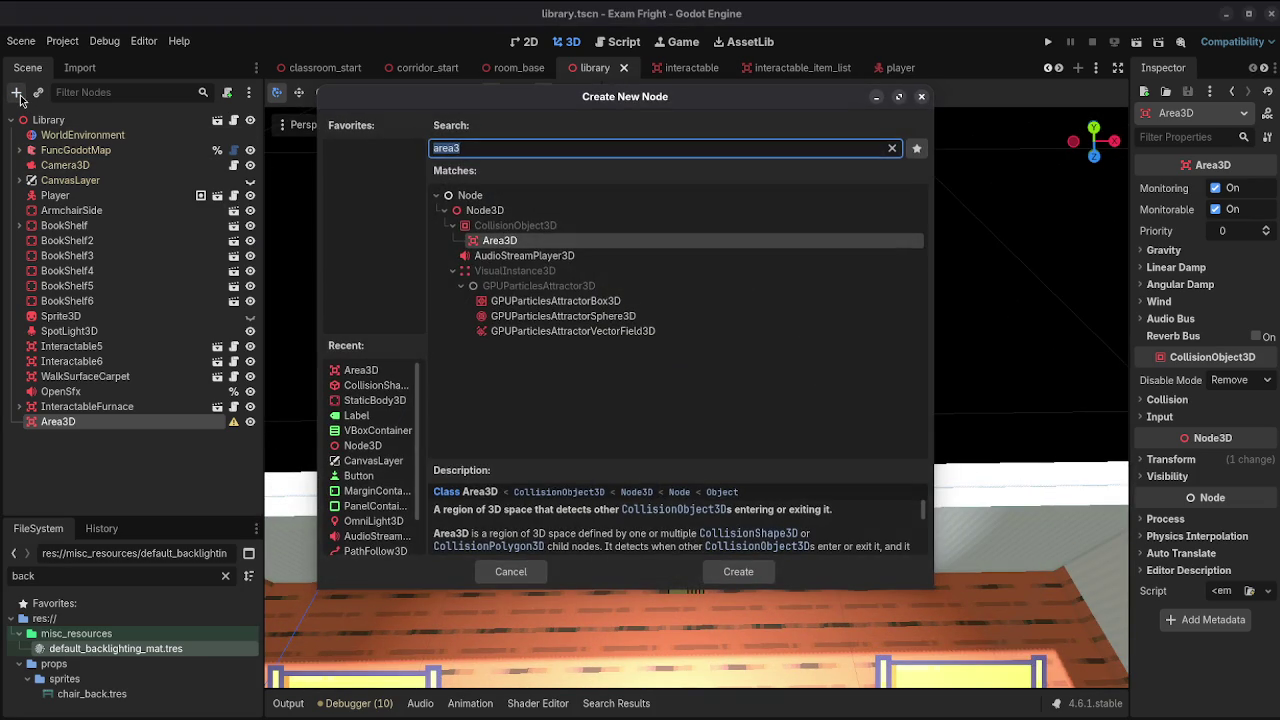
pyautogui.write('colli')
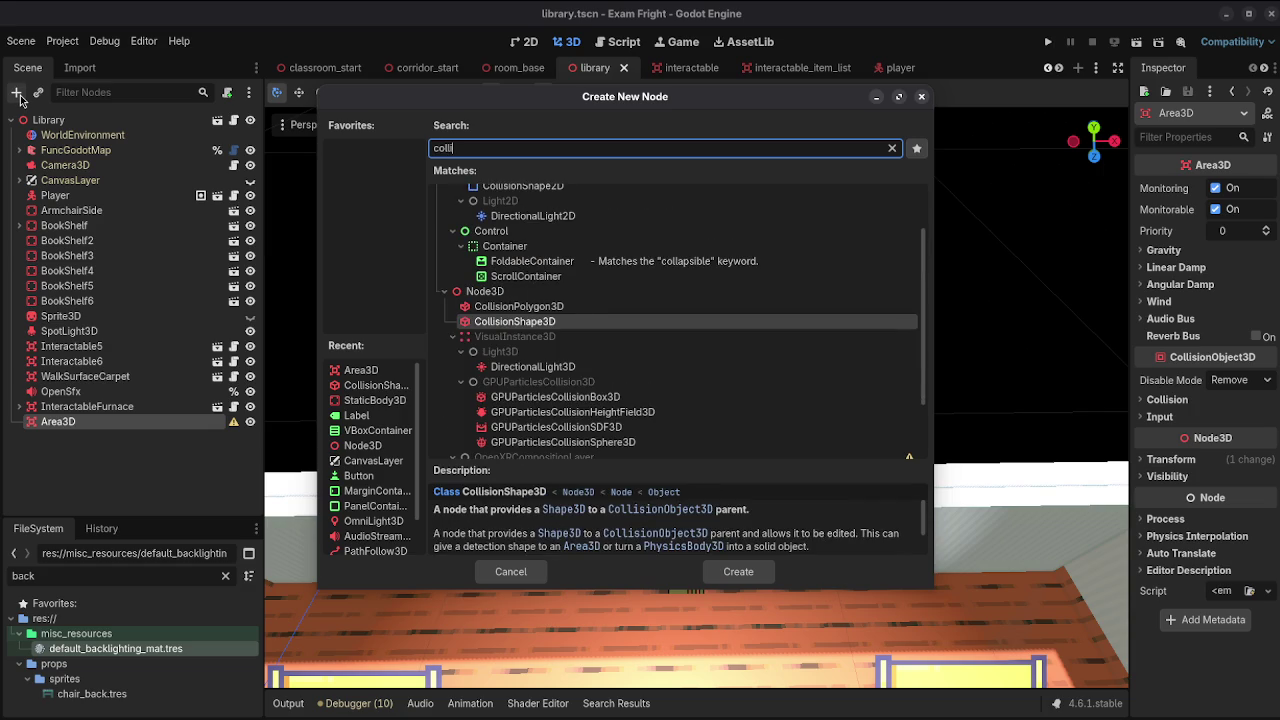
pyautogui.doubleClick(562, 331)
pyautogui.hotkey('ctrl', 's')
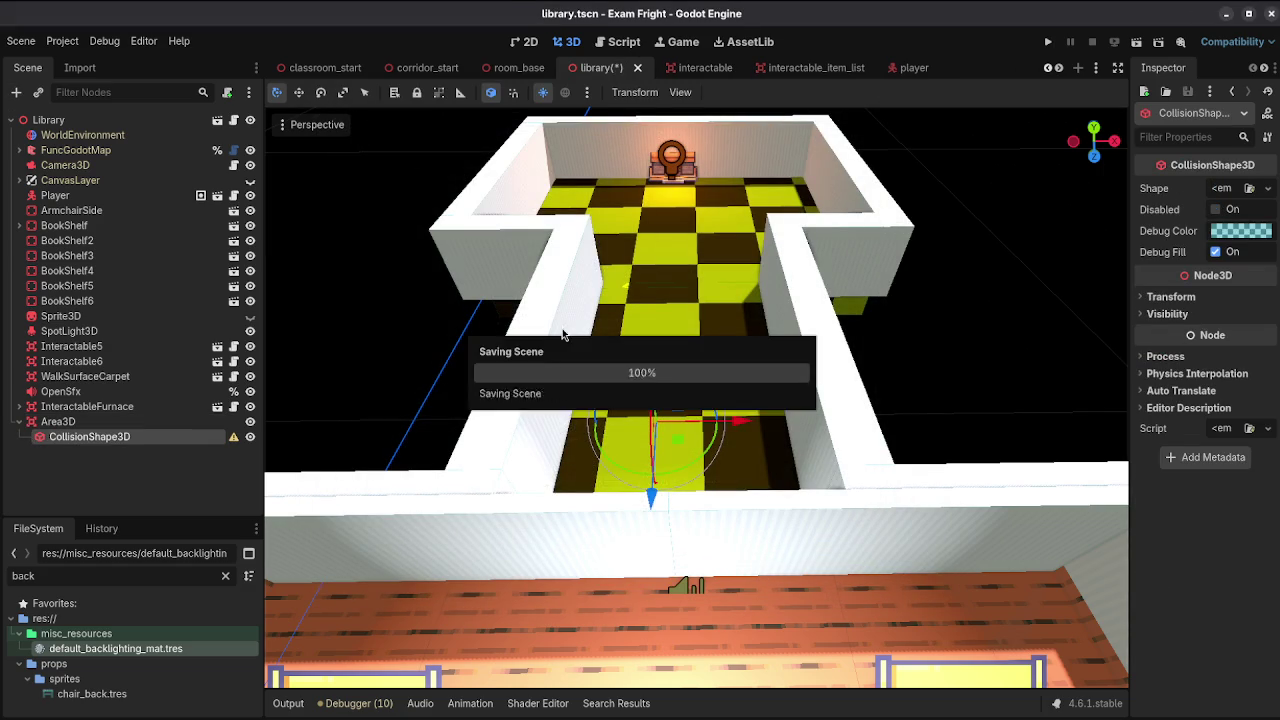
# Step: Give the collision shape a new BoxShape3D and a pink debug colour
pyautogui.click(1271, 189)
pyautogui.click(1210, 259)
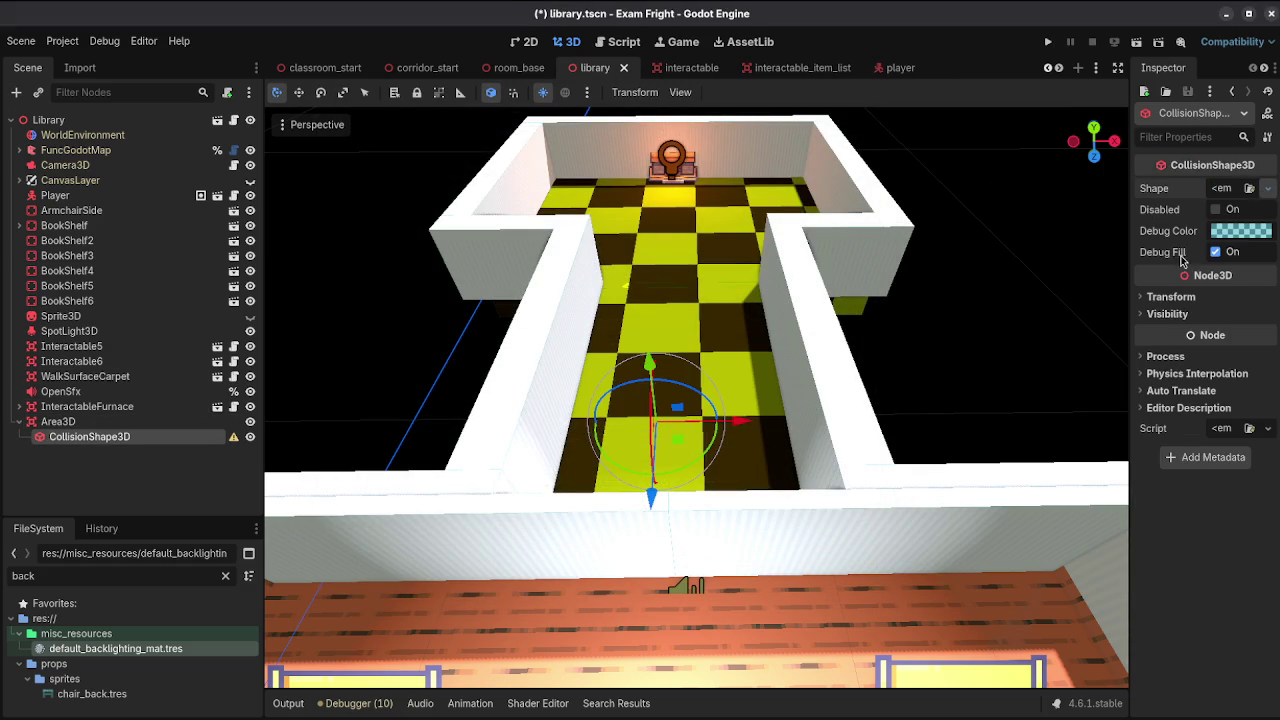
pyautogui.click(1256, 232)
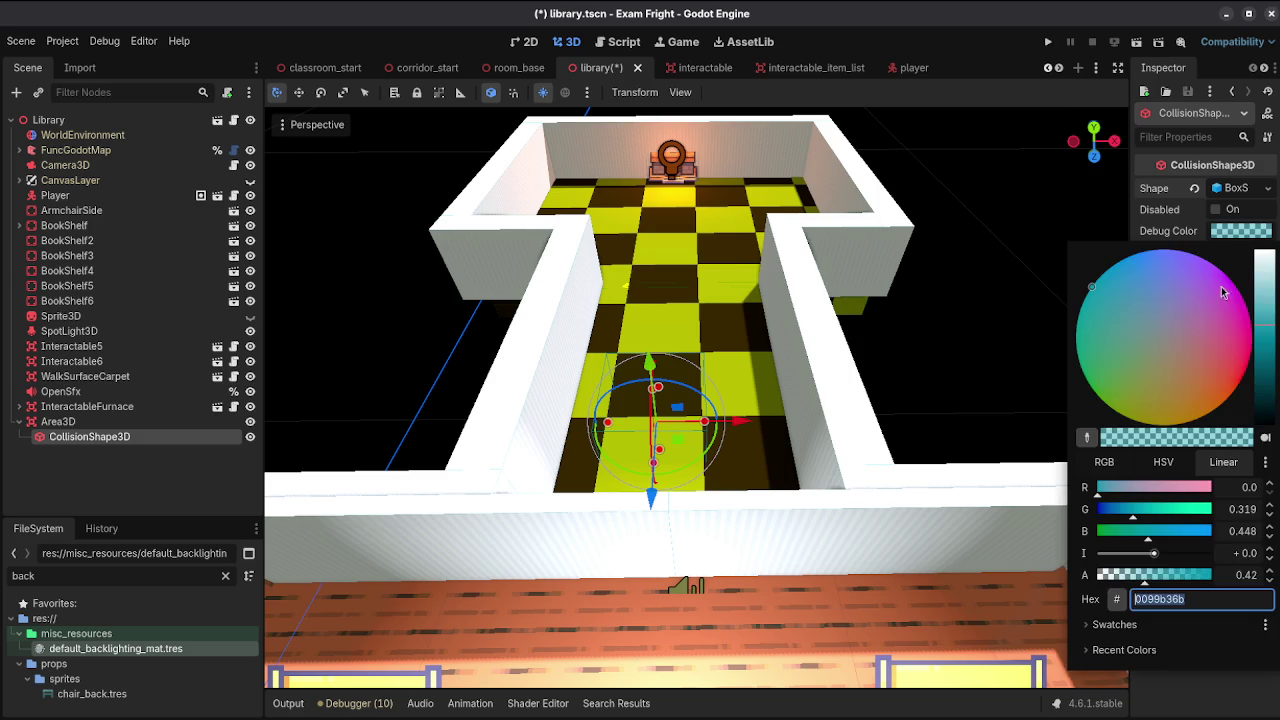
pyautogui.click(1250, 349)
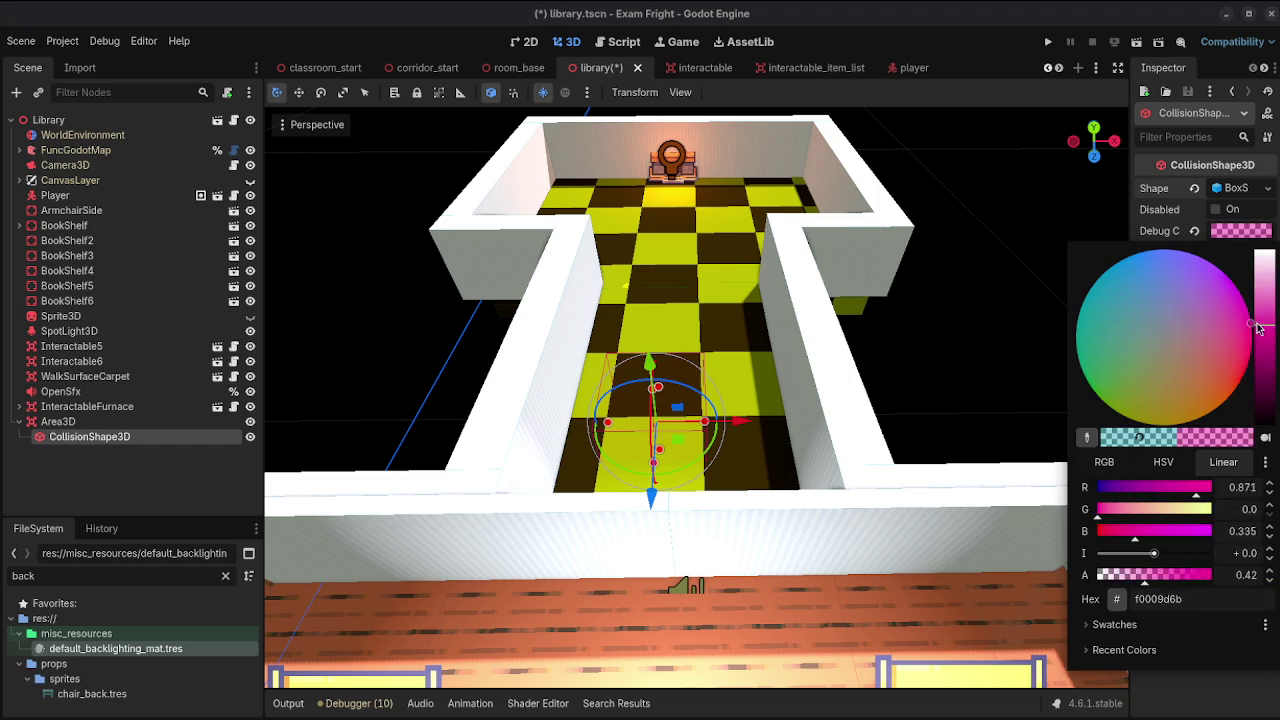
pyautogui.click(706, 425)
# Step: Widen the box across the corridor and move the Area3D further up the corridor
pyautogui.moveTo(706, 425); pyautogui.dragTo(884, 419)
pyautogui.moveTo(606, 425); pyautogui.dragTo(570, 430)
pyautogui.click(58, 421)
pyautogui.moveTo(651, 493); pyautogui.dragTo(663, 399)
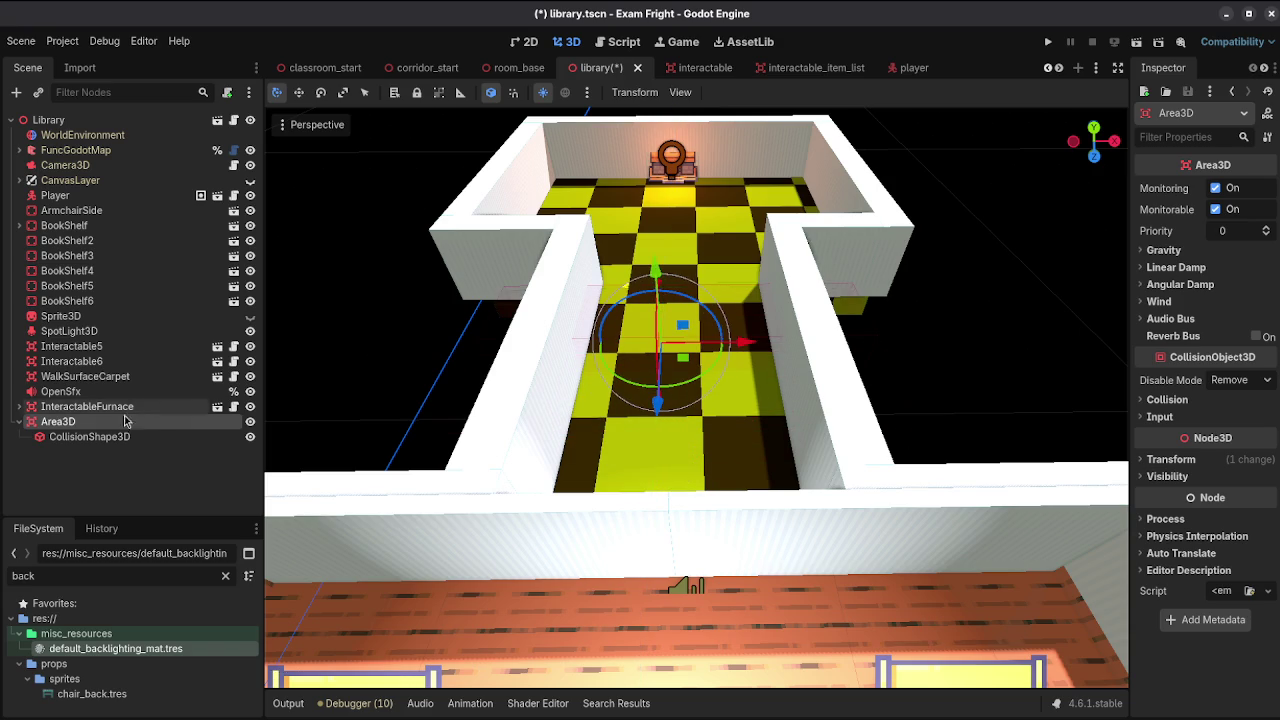
# Step: Rename the Area3D to CloseTrigger and save the scene
pyautogui.doubleClick(138, 416)
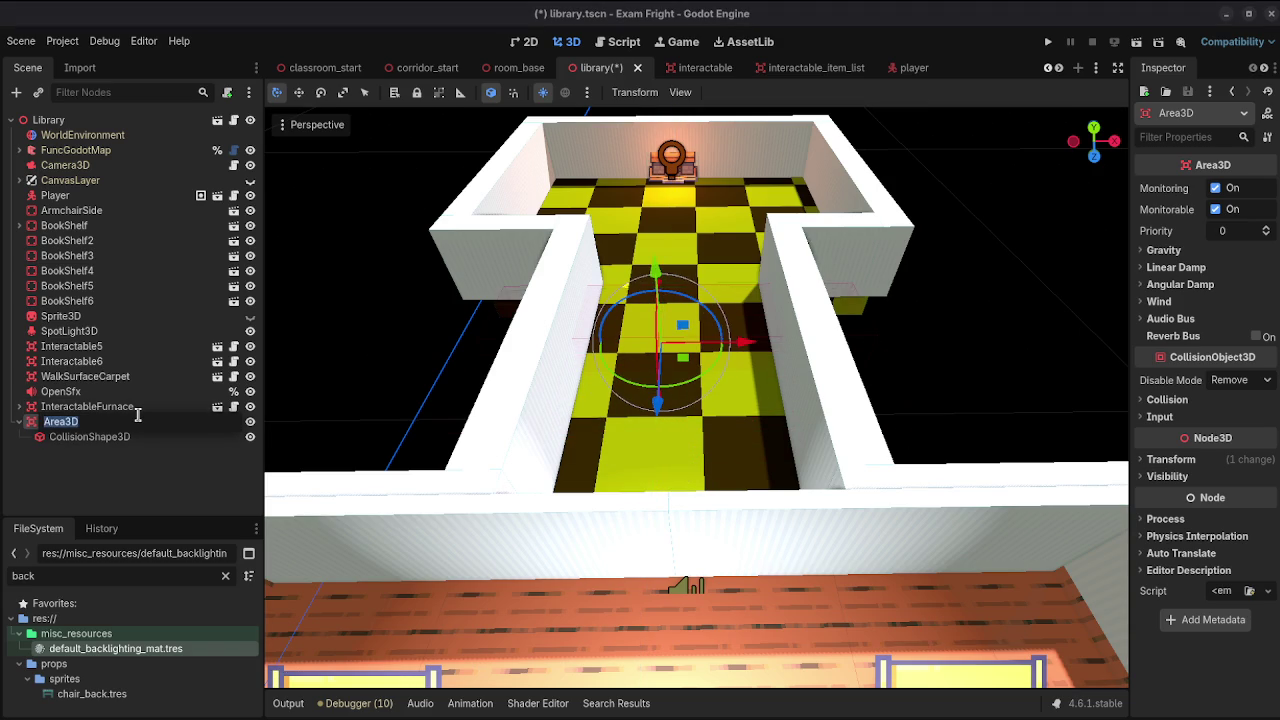
pyautogui.write('B')
pyautogui.press('Return')
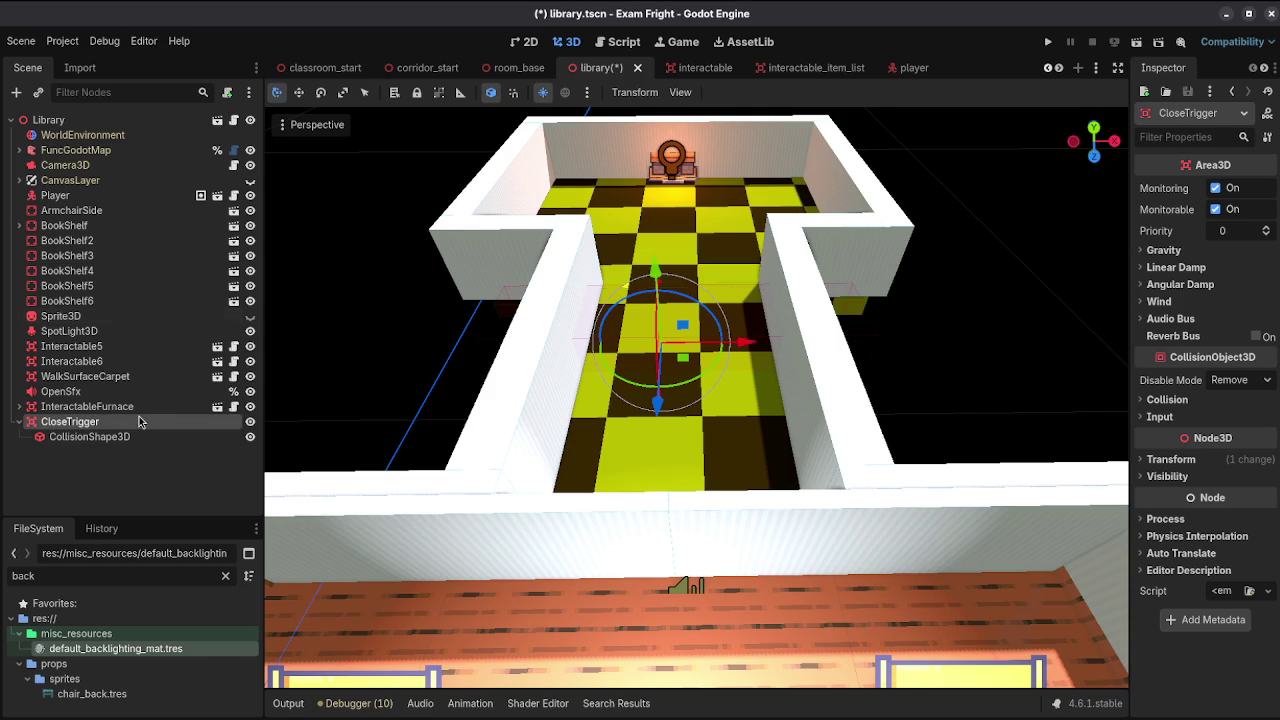
pyautogui.hotkey('ctrl', 's')
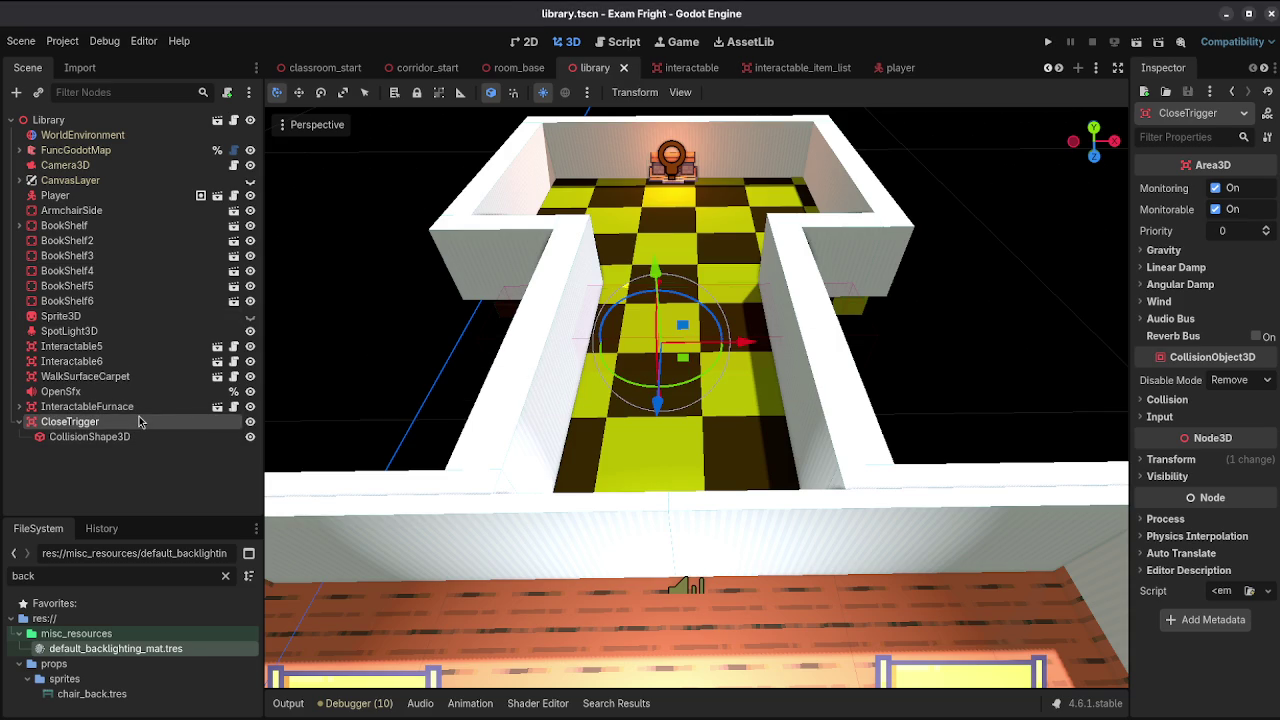
pyautogui.click(1152, 400)
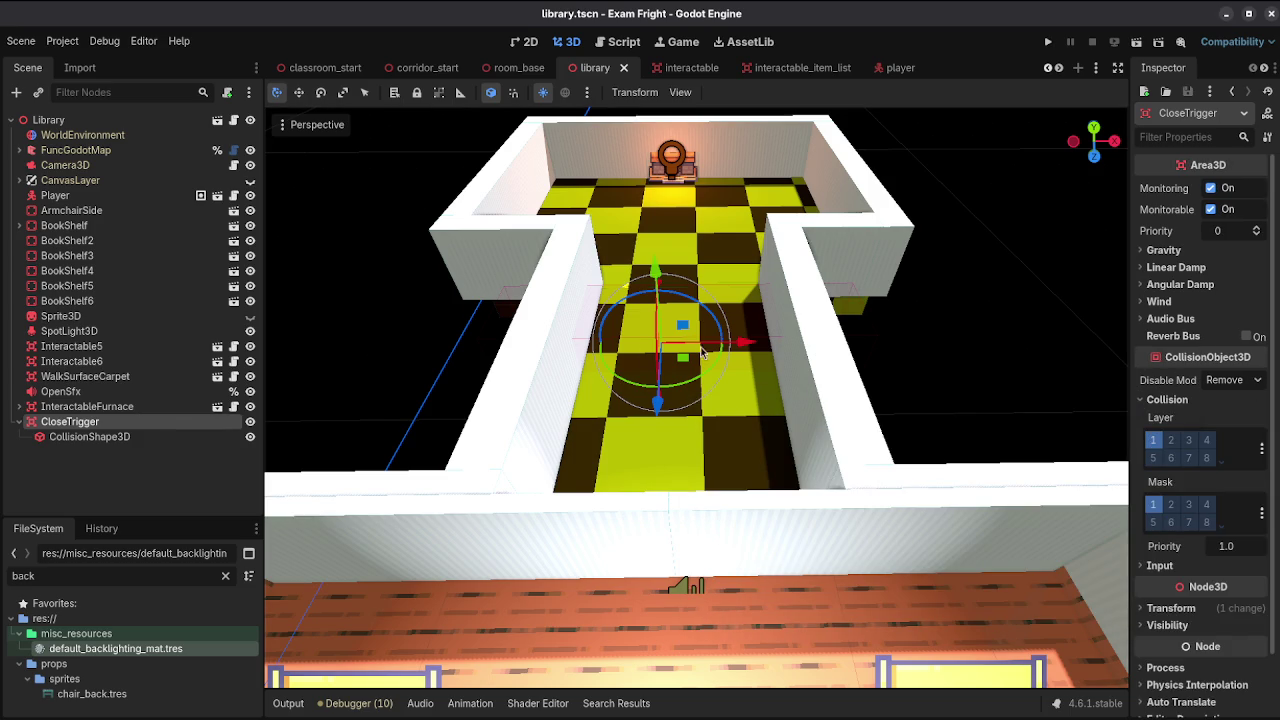
# Step: Mark CloseTrigger with Access as Unique Name and open Library's script
pyautogui.rightClick(222, 424)
pyautogui.click(318, 662)
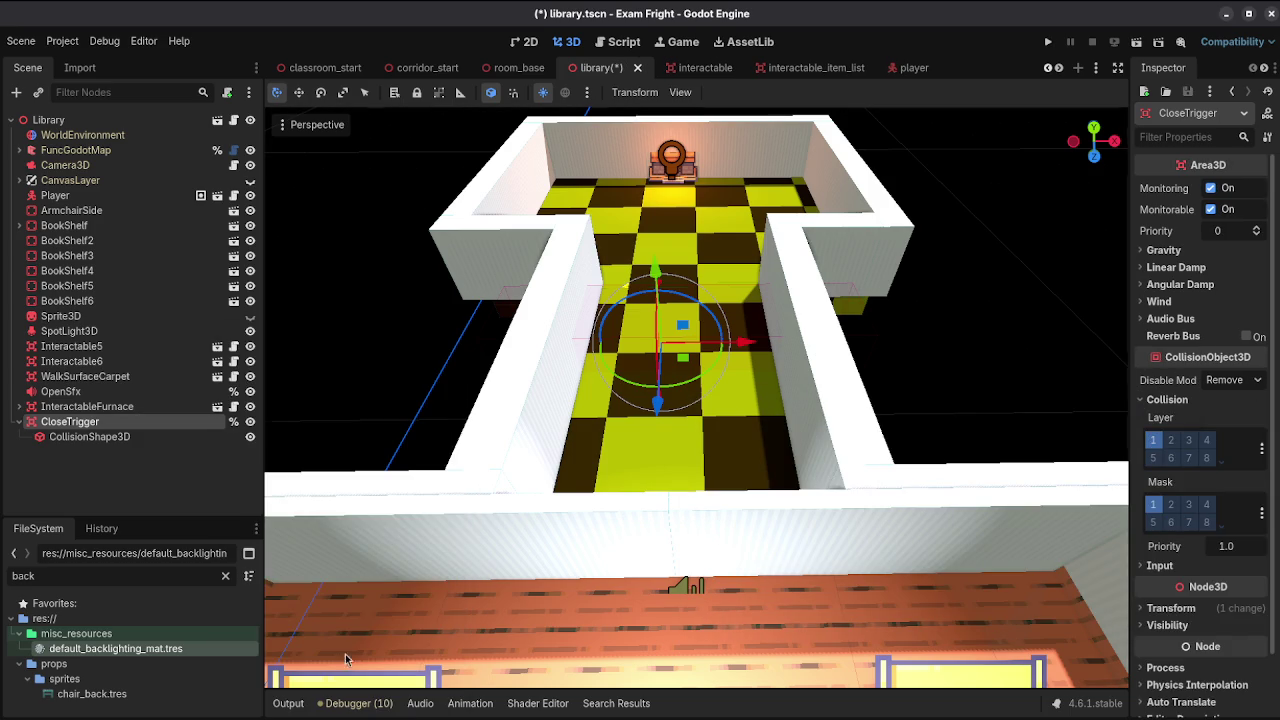
pyautogui.click(160, 120)
pyautogui.click(234, 120)
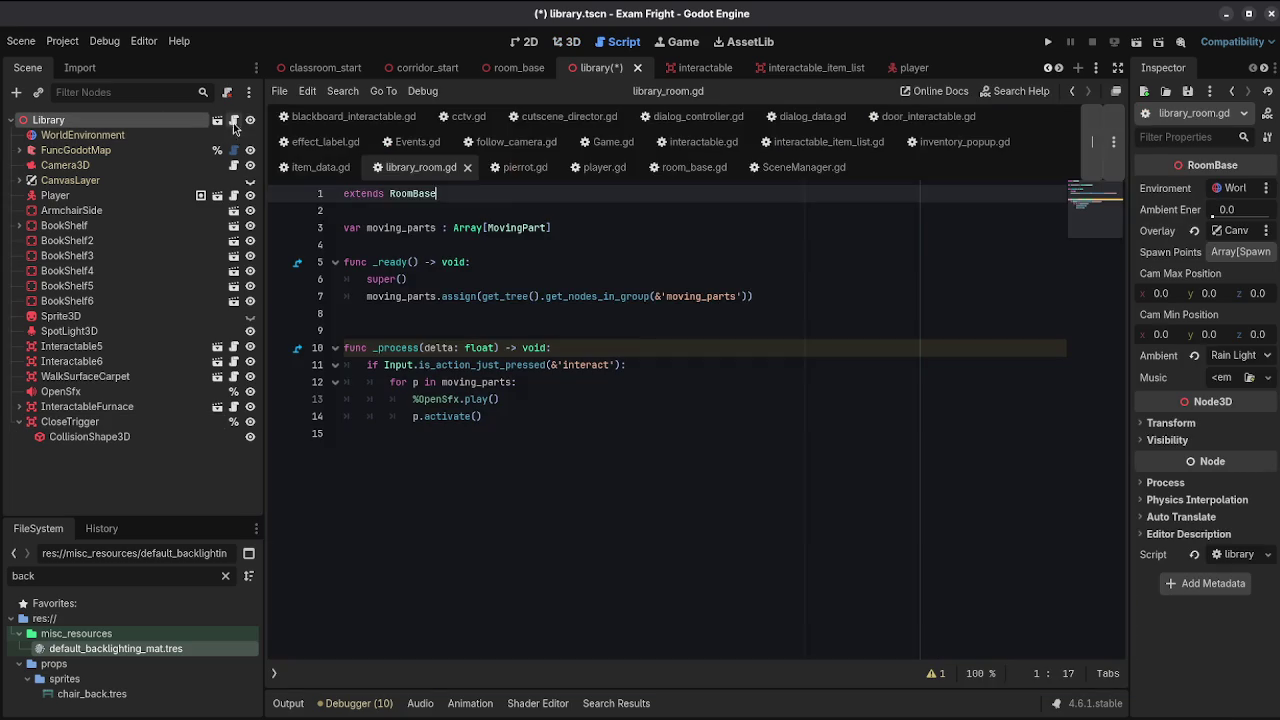
# Step: In _ready, add %CloseTrigger.body_entered.connect(_close_trigger_entered)
pyautogui.click(850, 297)
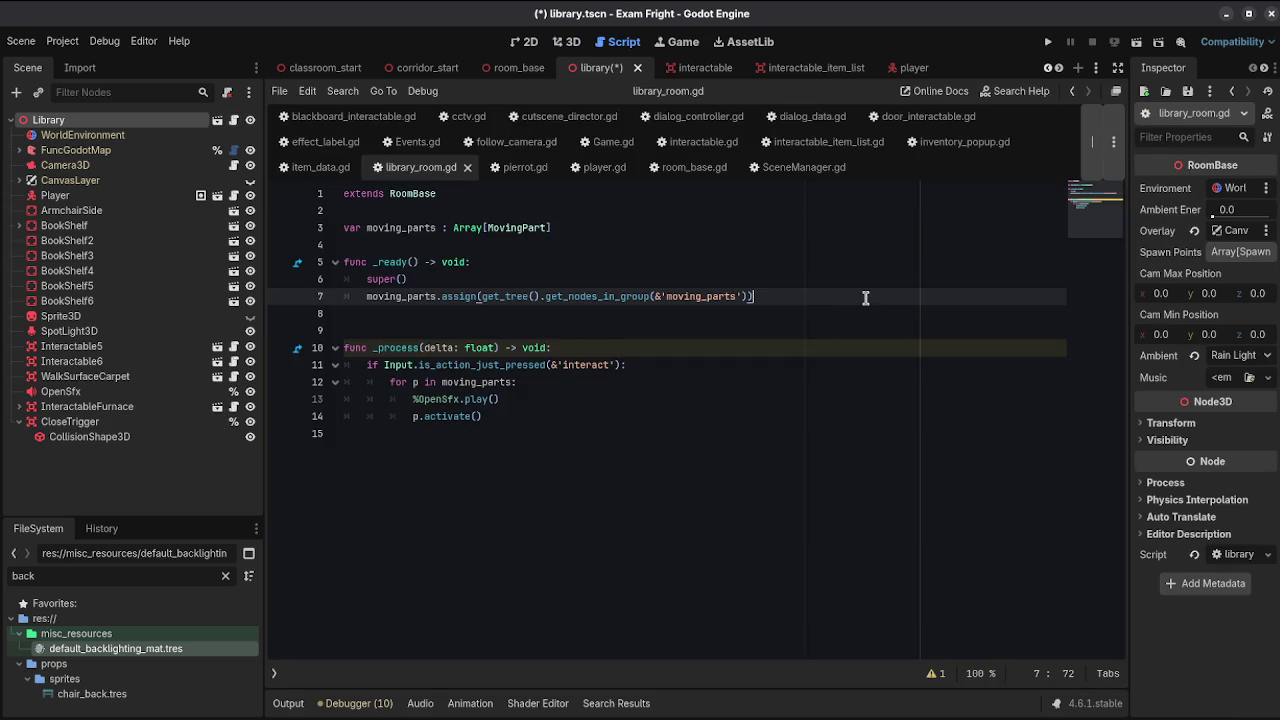
pyautogui.press('Return')
pyautogui.write('%Clo')
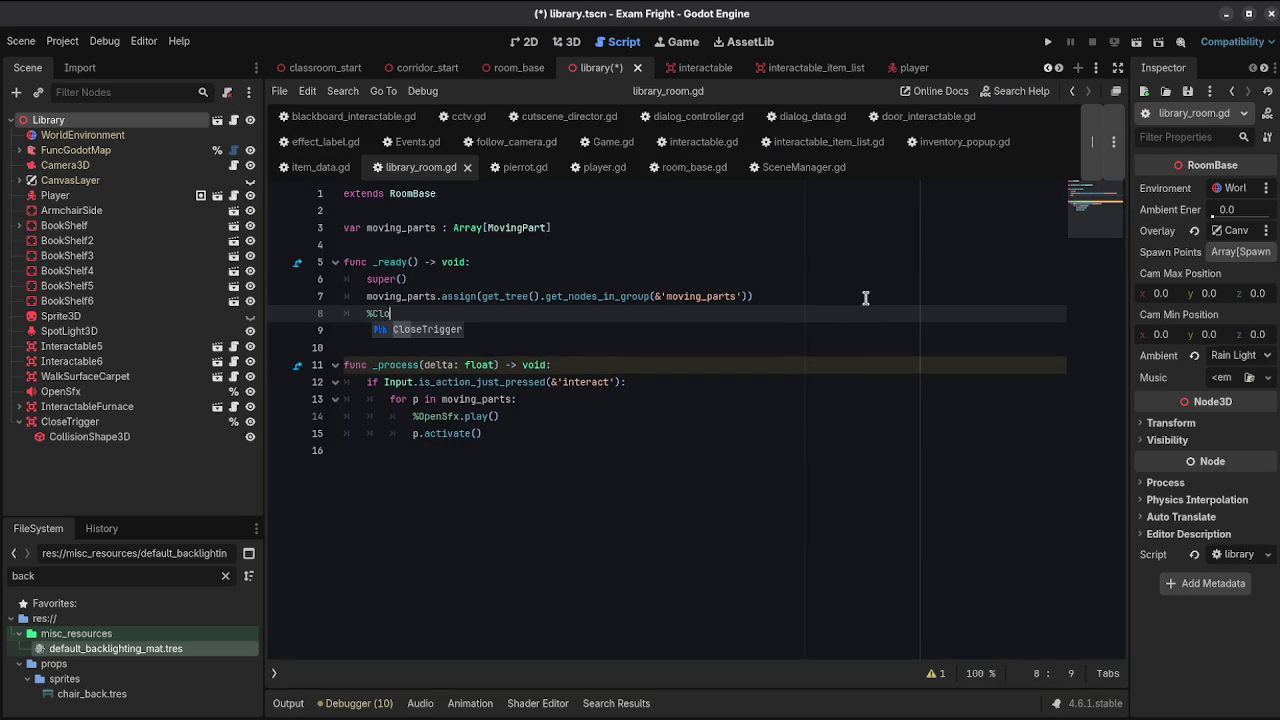
pyautogui.press('Return')
pyautogui.write('.bod')
pyautogui.press('Return')
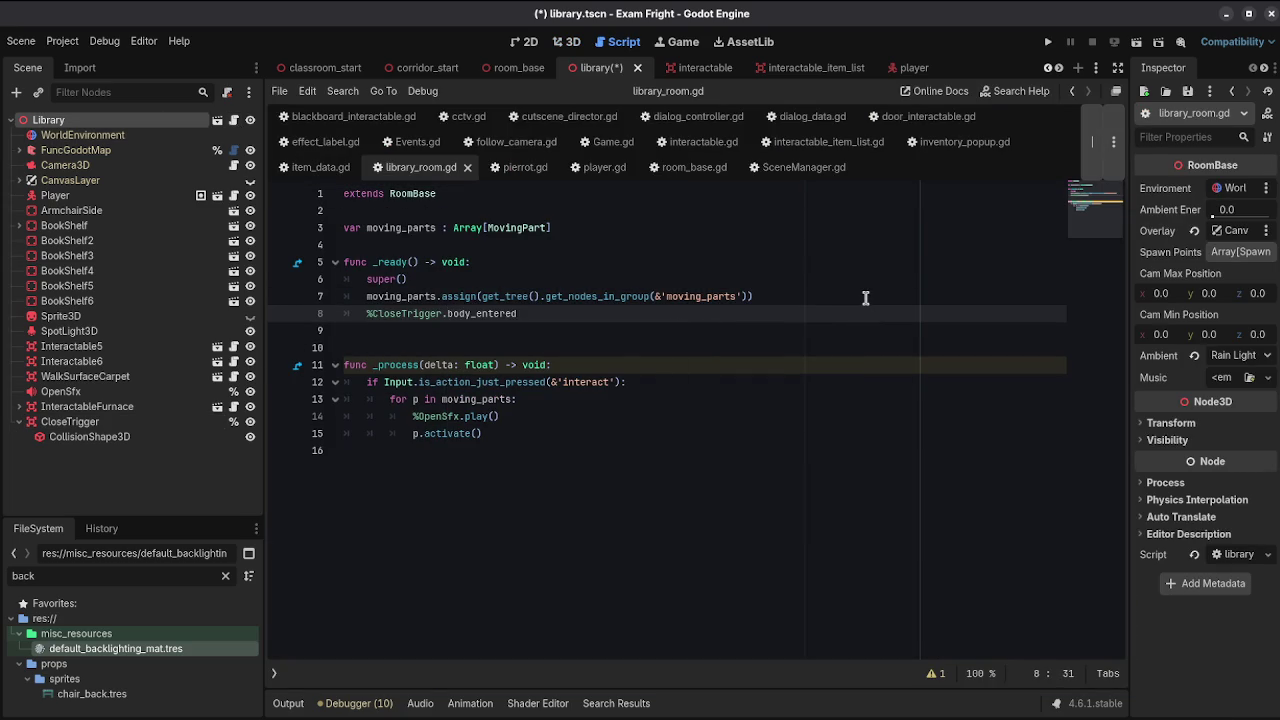
pyautogui.write('onnect(_b')
pyautogui.write('oddy')
pyautogui.press('BackSpace')
pyautogui.press('BackSpace')
pyautogui.press('BackSpace')
pyautogui.write('close')
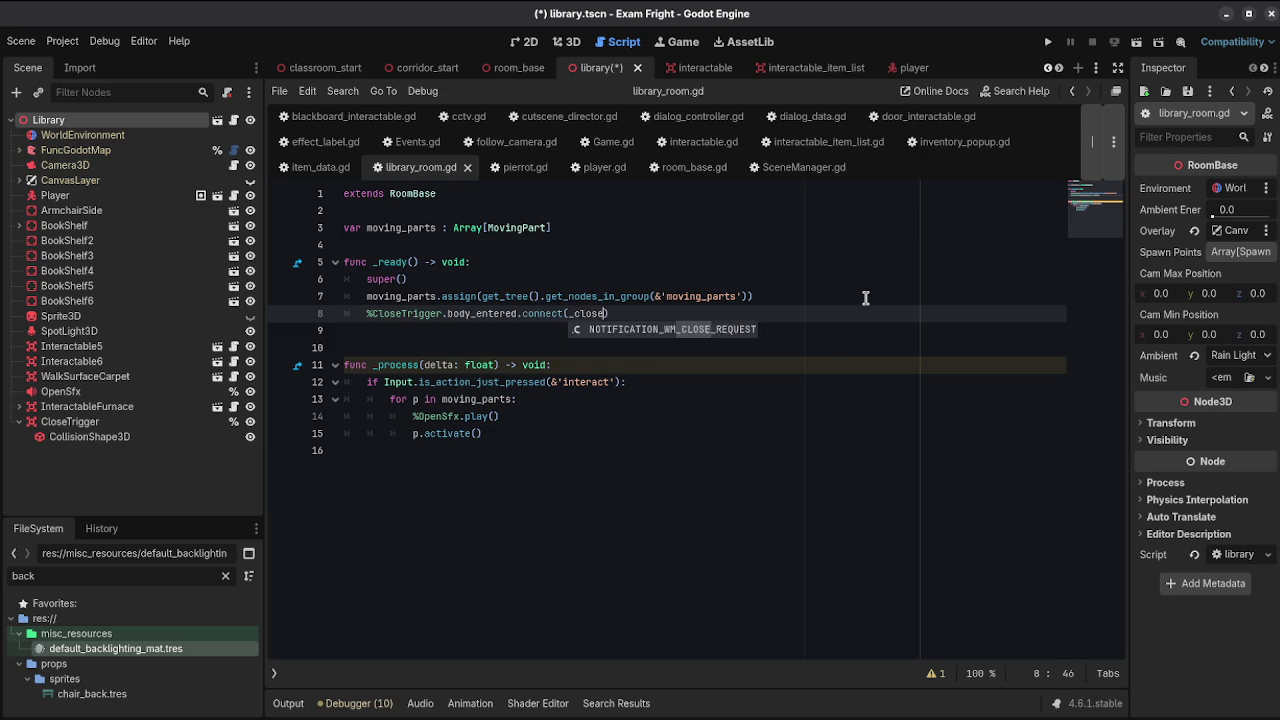
pyautogui.press('BackSpace')
pyautogui.press('BackSpace')
pyautogui.press('BackSpace')
pyautogui.write('close_trigger_')
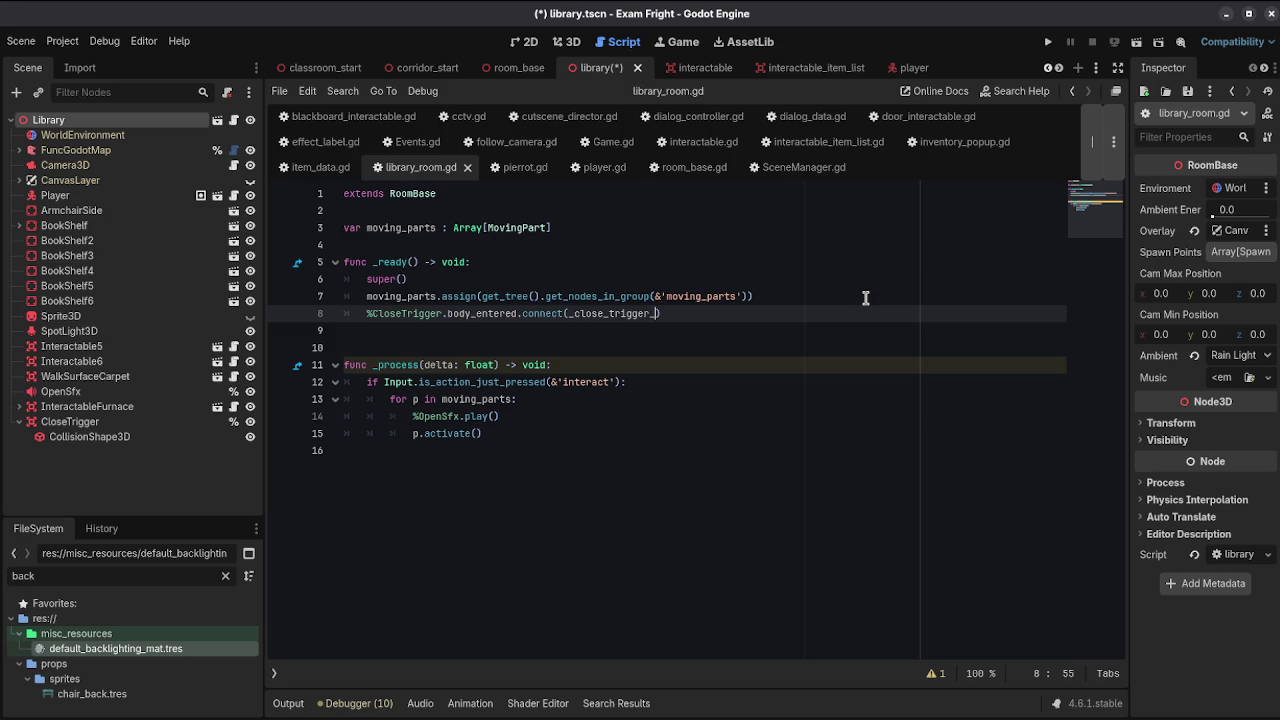
pyautogui.write('entered')
pyautogui.press('Down')
pyautogui.press('Down')
pyautogui.press('Down')
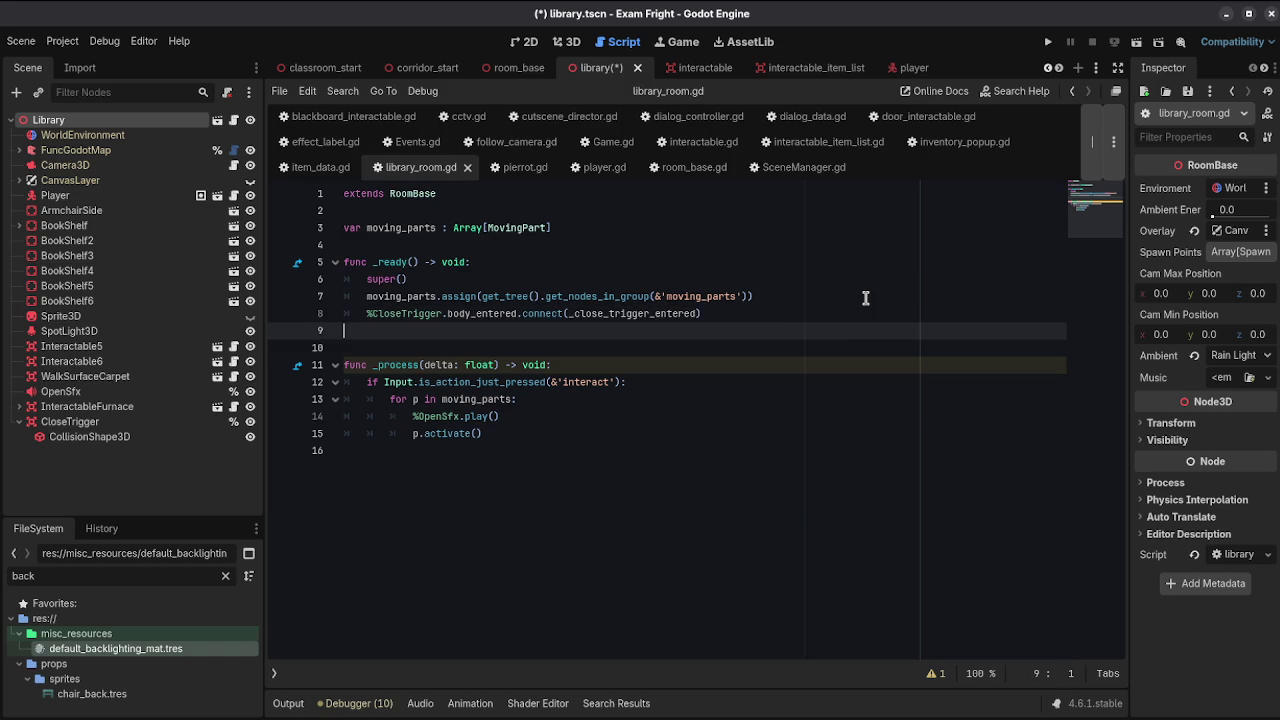
# Step: Start the handler func _close_trigger_entered(body : PhysicsBody3D) and save the script
pyautogui.press('Up')
pyautogui.press('Up')
pyautogui.press('Up')
pyautogui.press('Return')
pyautogui.press('Return')
pyautogui.press('Return')
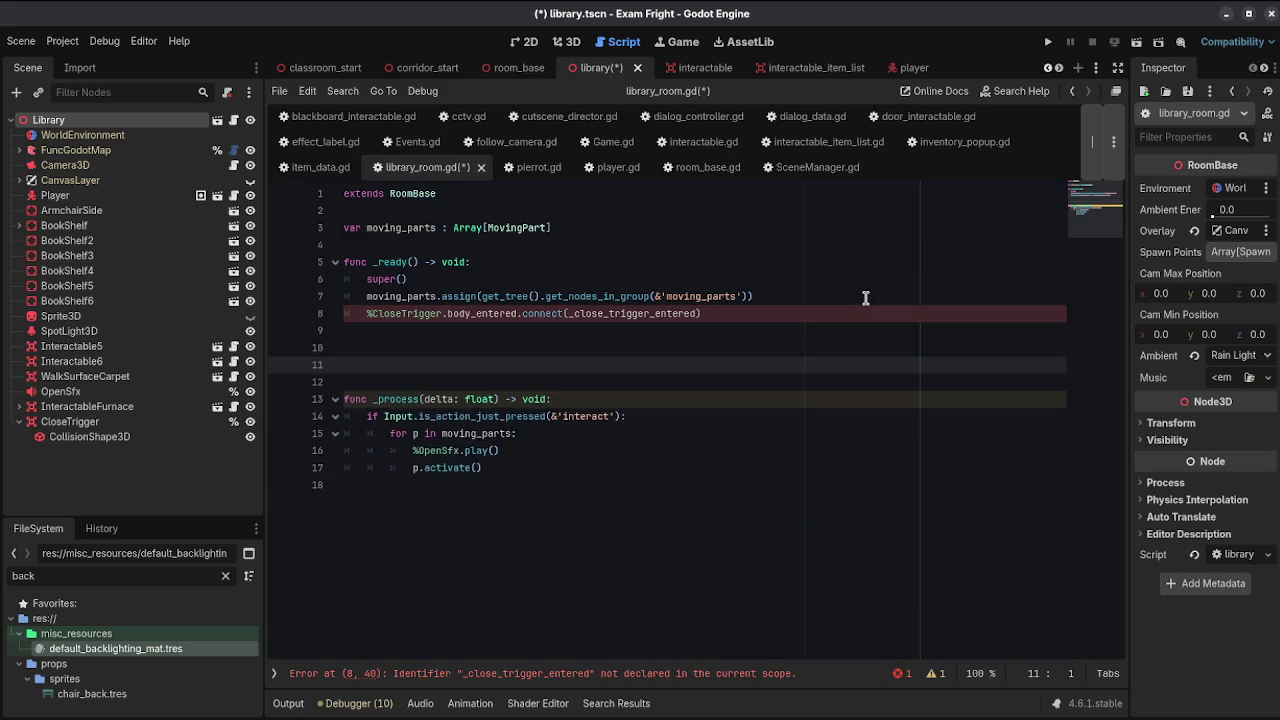
pyautogui.press('Up')
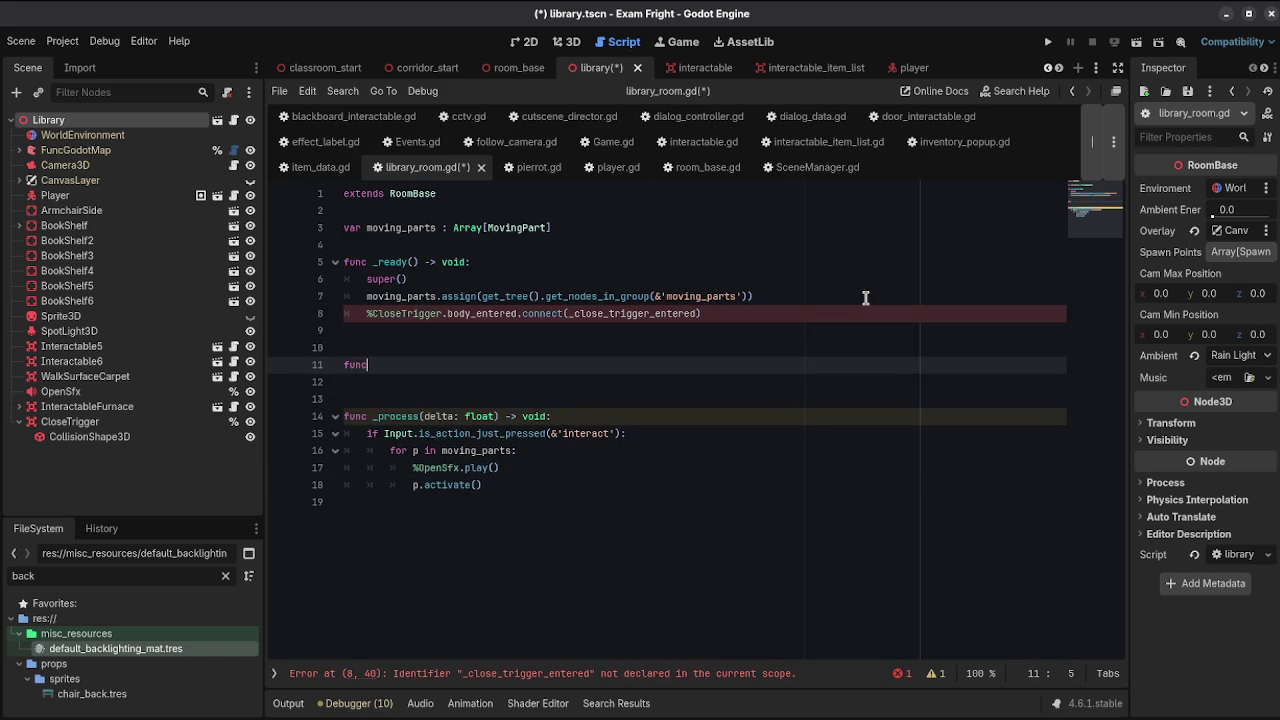
pyautogui.write(' _close')
pyautogui.write('_trigger_enter')
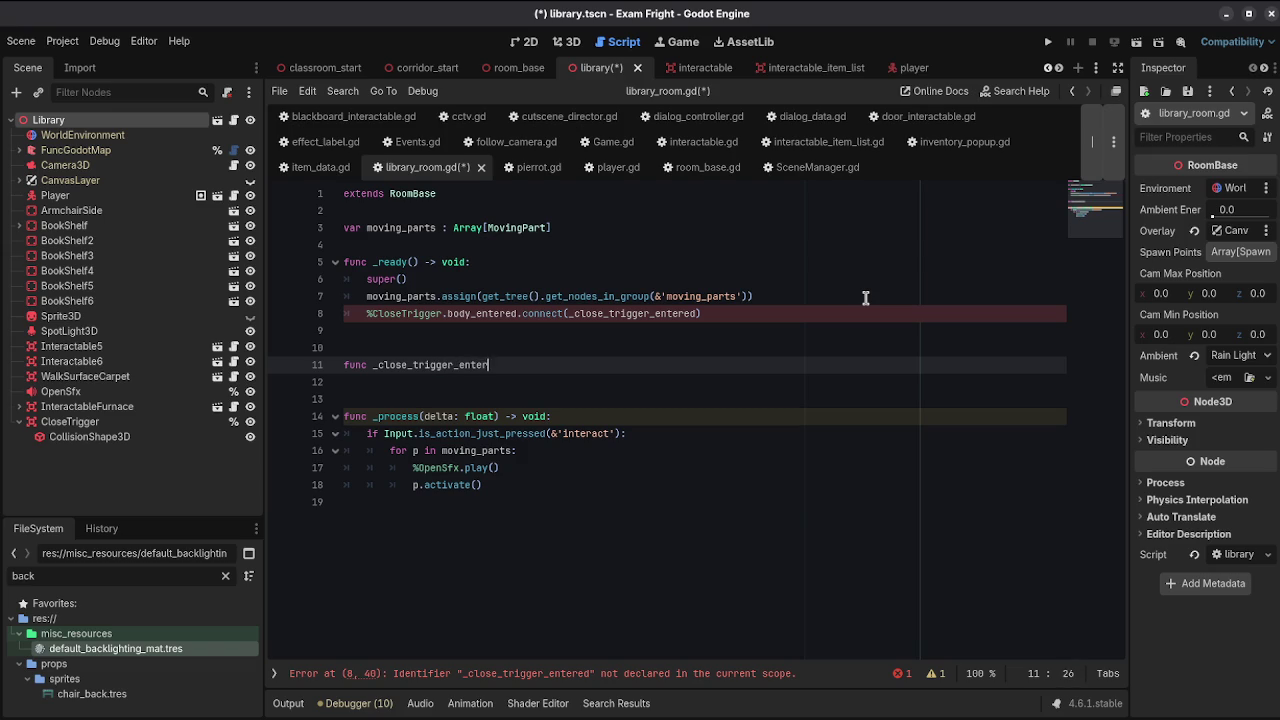
pyautogui.write('(body')
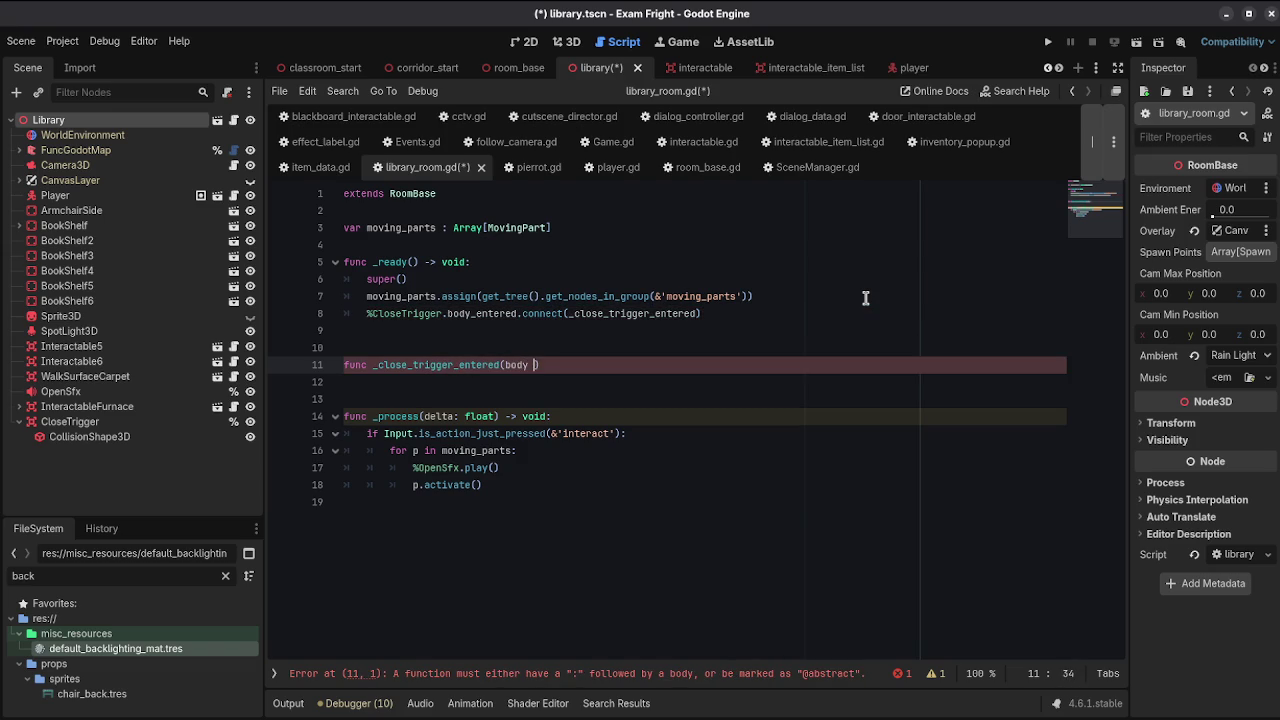
pyautogui.write('ody')
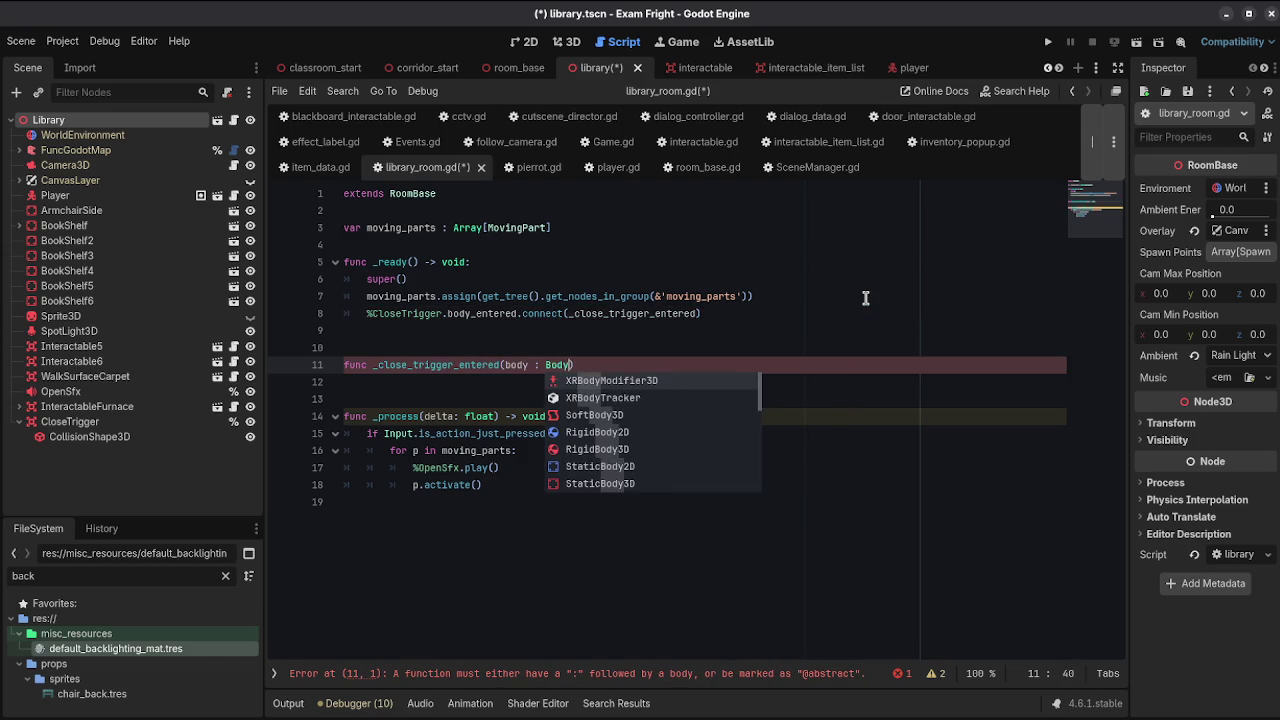
pyautogui.press('BackSpace')
pyautogui.press('BackSpace')
pyautogui.press('BackSpace')
pyautogui.write('hy')
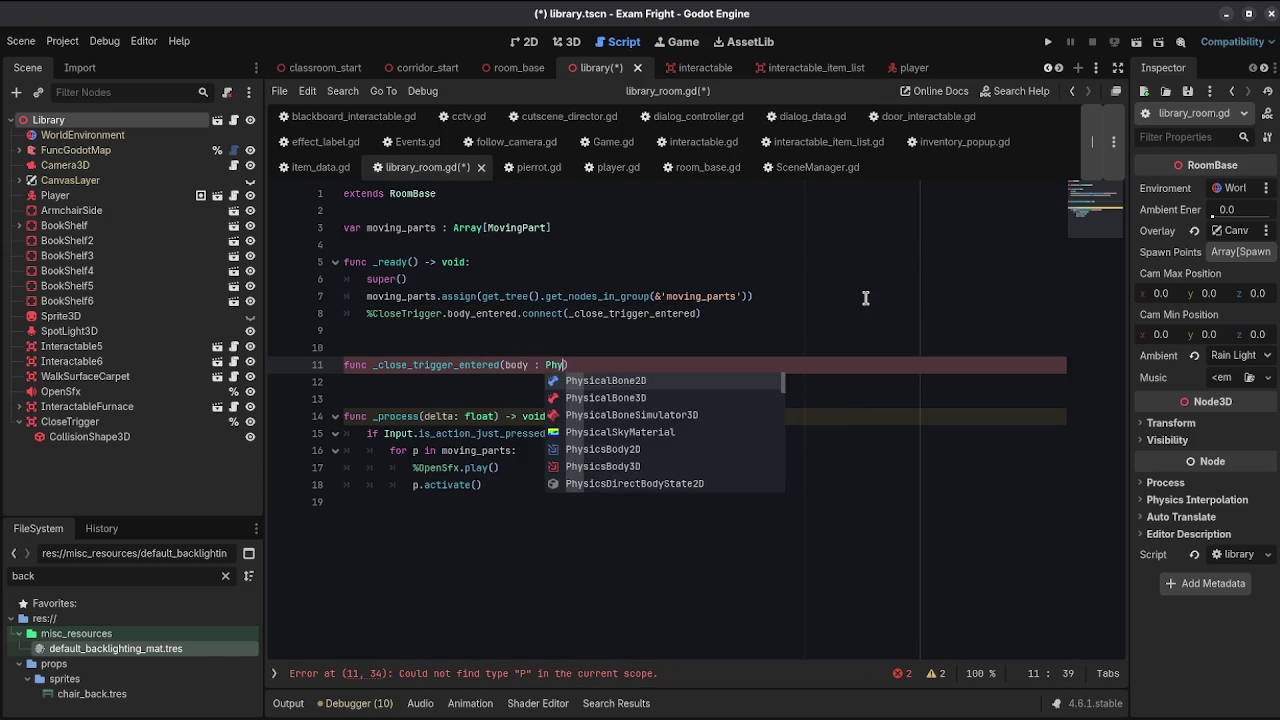
pyautogui.press('Down')
pyautogui.press('Down')
pyautogui.press('Down')
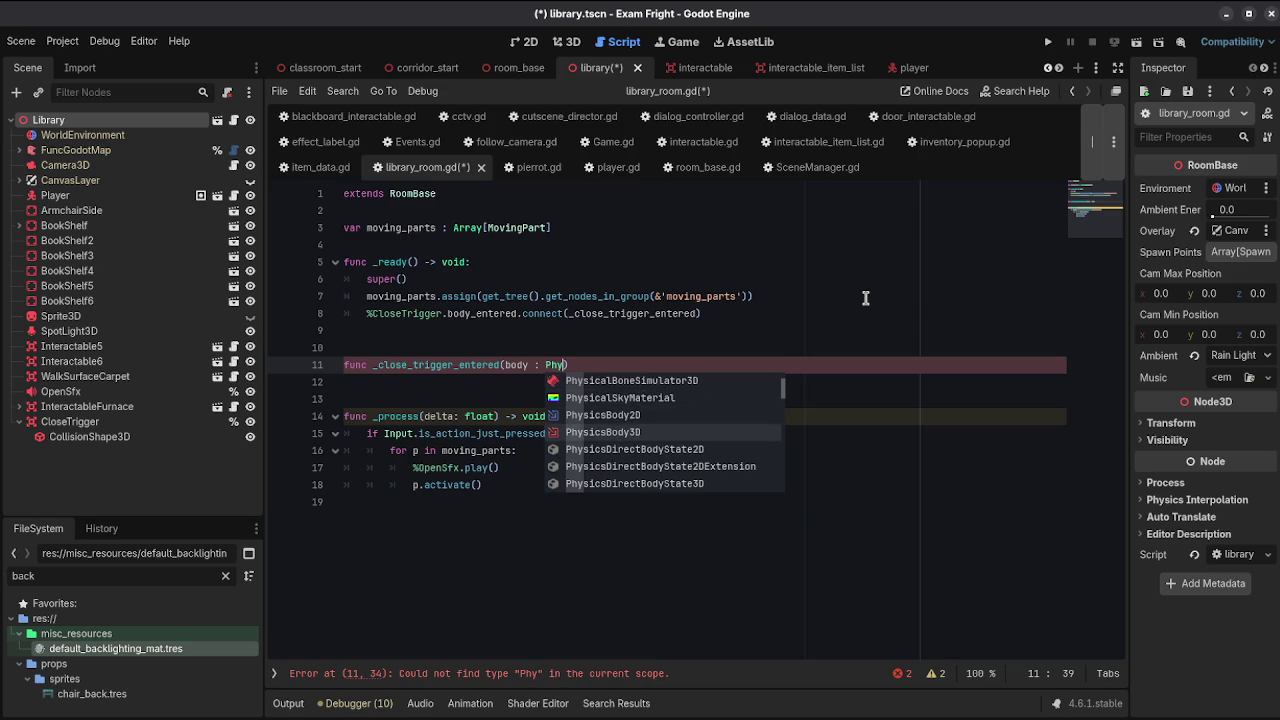
pyautogui.press('Return')
pyautogui.hotkey('ctrl', 's')
pyautogui.click(120, 421)
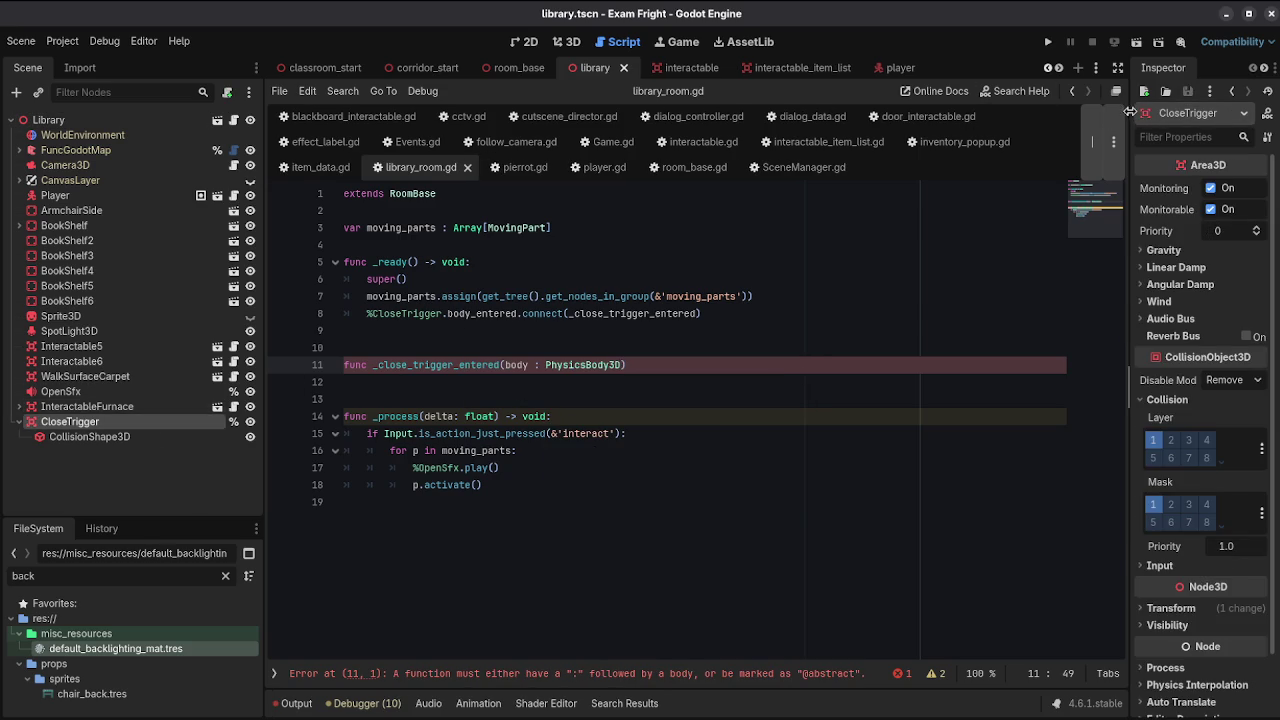
# Step: Show CloseTrigger's signals in a wider right dock and remove the PhysicsBody3D parameter type
pyautogui.moveTo(1132, 112); pyautogui.dragTo(1056, 112)
pyautogui.click(1150, 68)
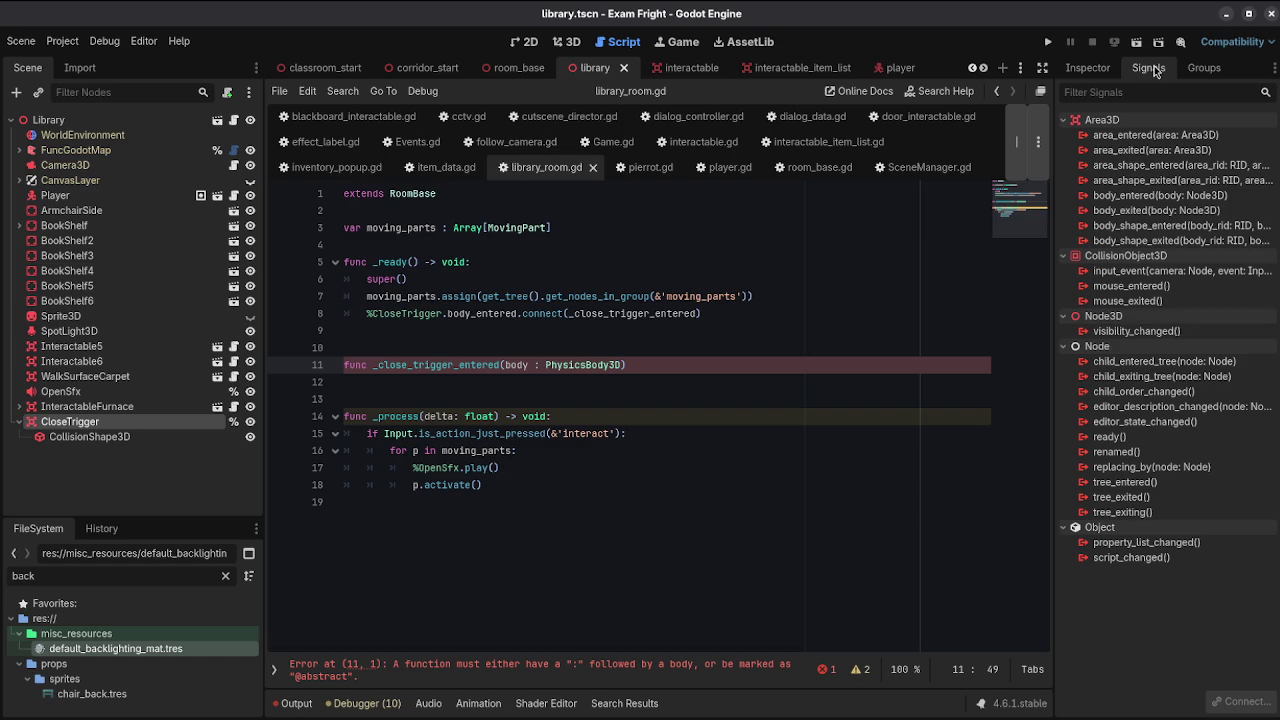
pyautogui.moveTo(620, 365)
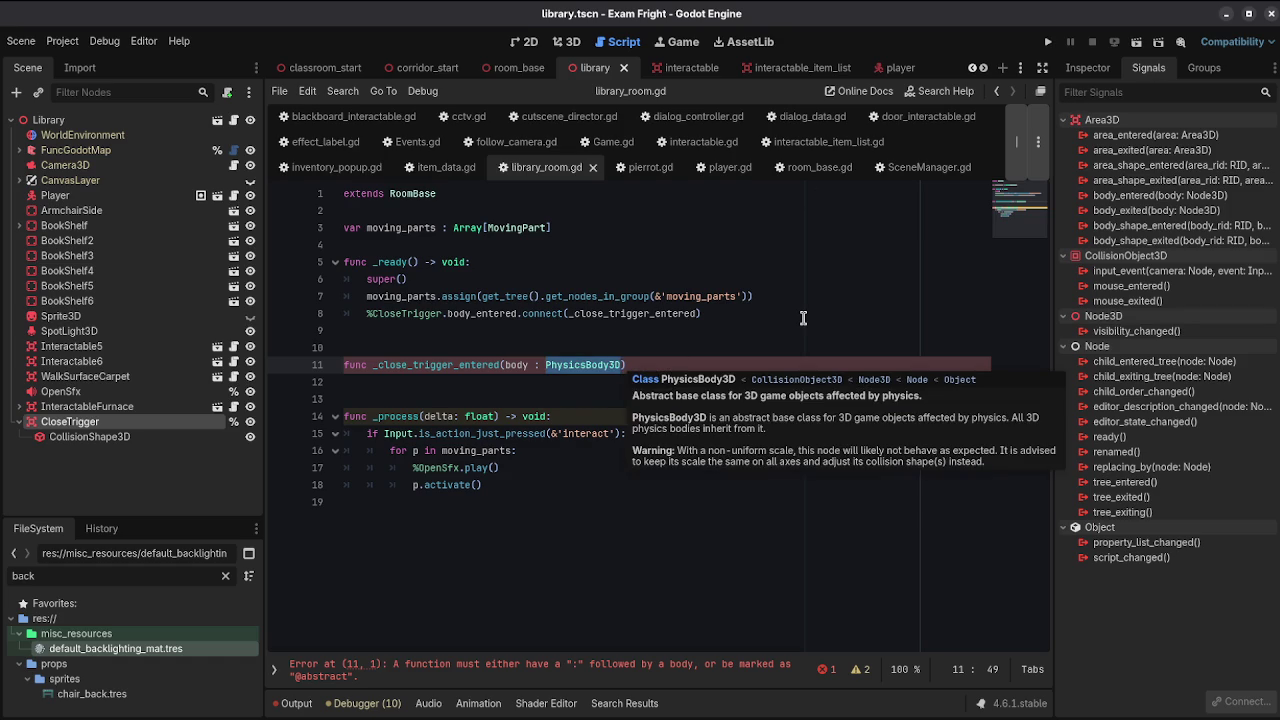
pyautogui.press('BackSpace')
# Step: Complete the handler signature as (body : Node3D) -> void:
pyautogui.write('Node')
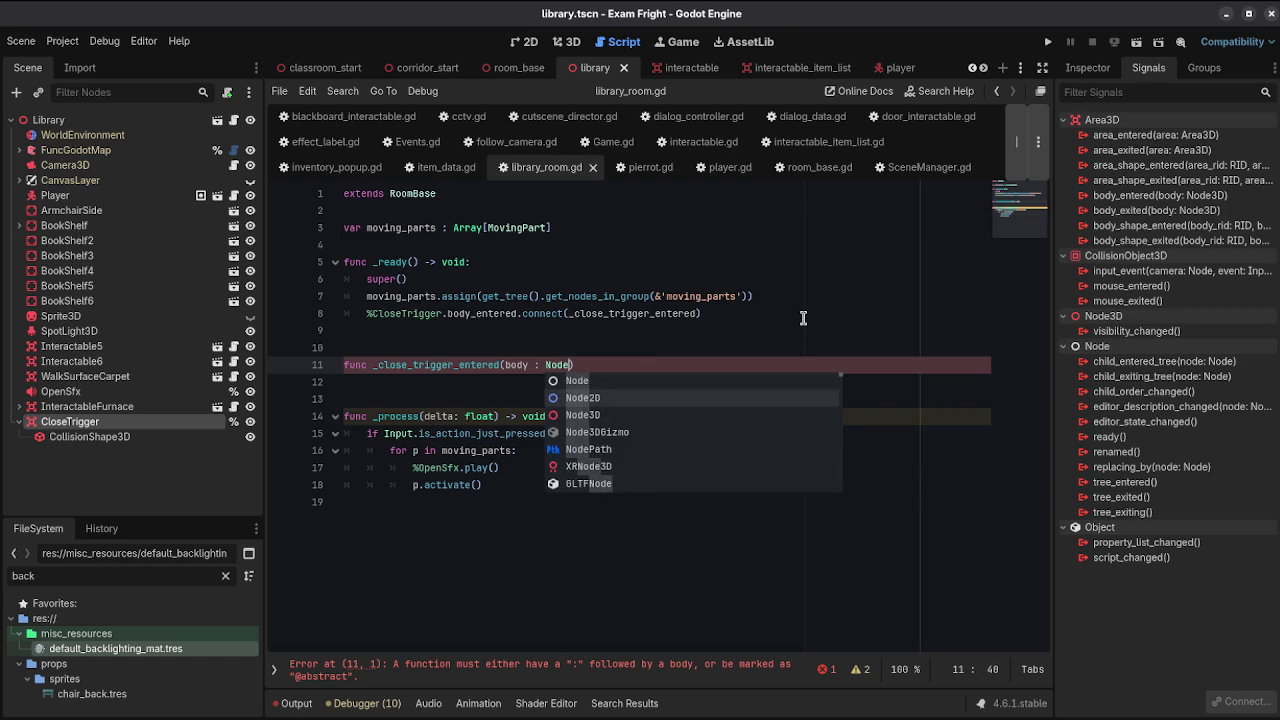
pyautogui.press('Down')
pyautogui.press('Return')
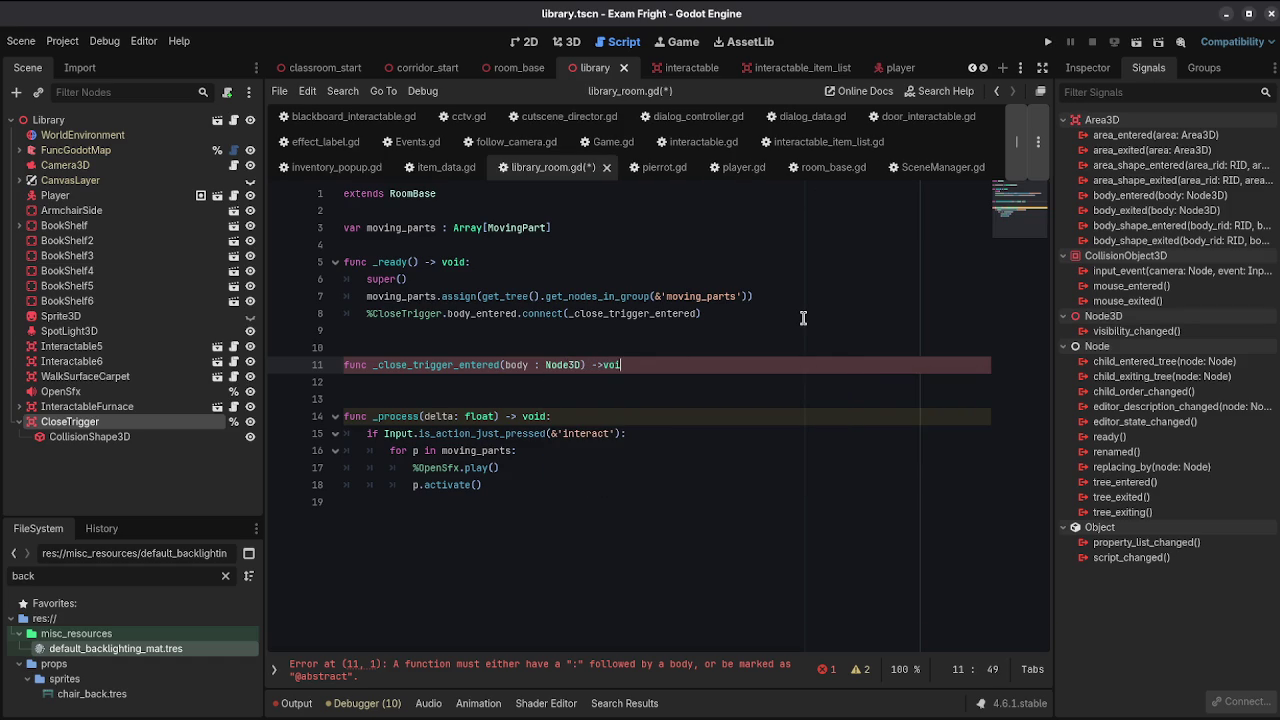
pyautogui.press('BackSpace')
pyautogui.press('BackSpace')
pyautogui.press('BackSpace')
pyautogui.write('voi')
pyautogui.write('d:')
pyautogui.press('Return')
# Step: Add assert(body is Player) to the handler, save, and expand FuncGodotMap's entities
pyautogui.press('BackSpace')
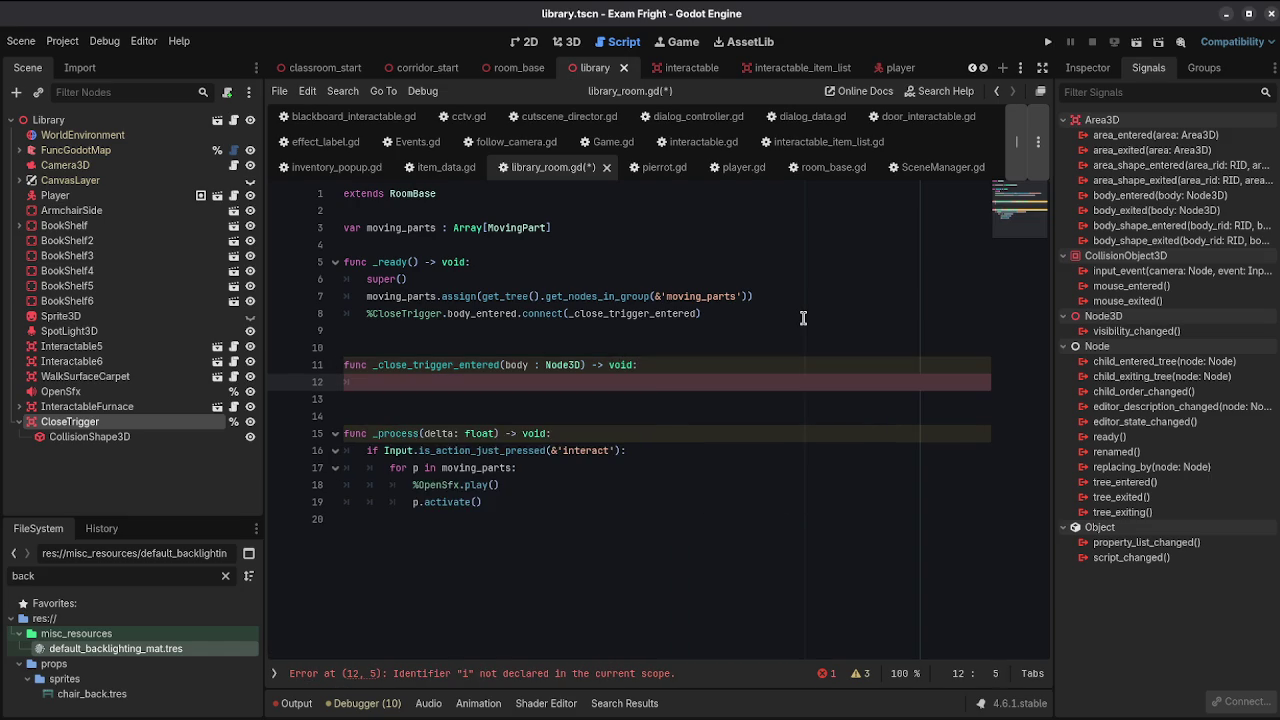
pyautogui.write('assert')
pyautogui.write('(body is P')
pyautogui.write('layer')
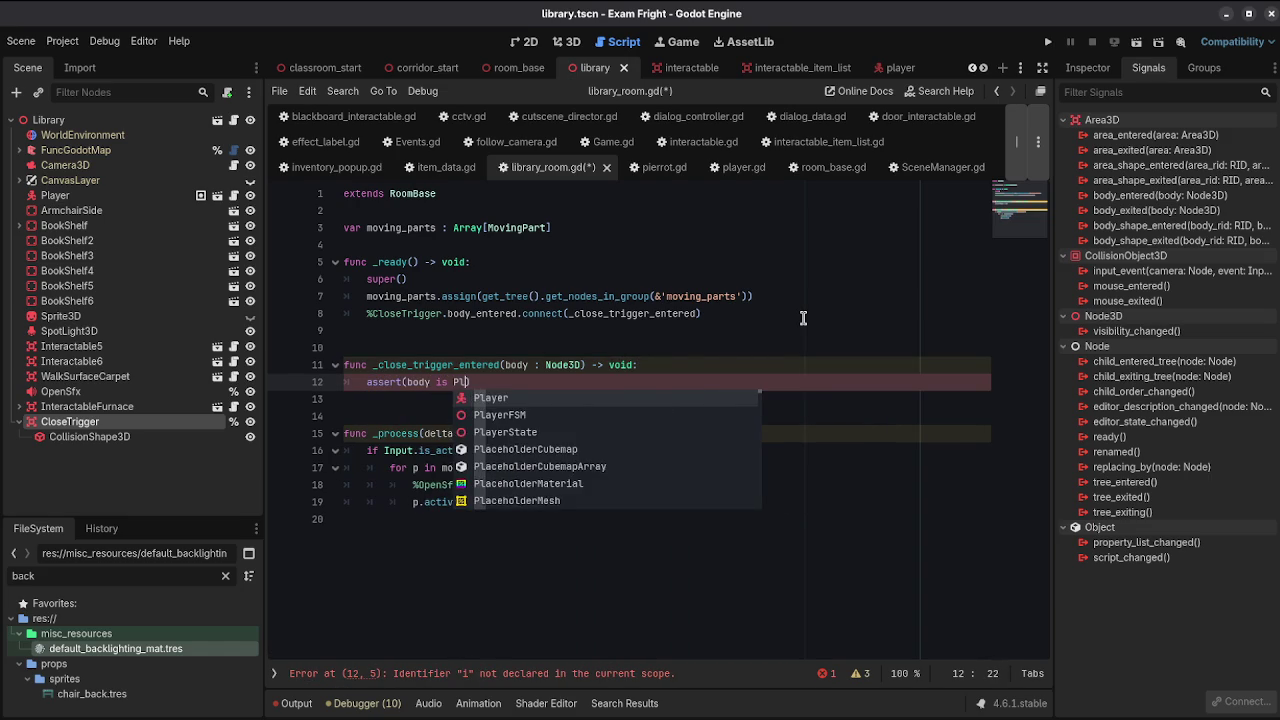
pyautogui.press('Return')
pyautogui.press('End')
pyautogui.hotkey('ctrl', 's')
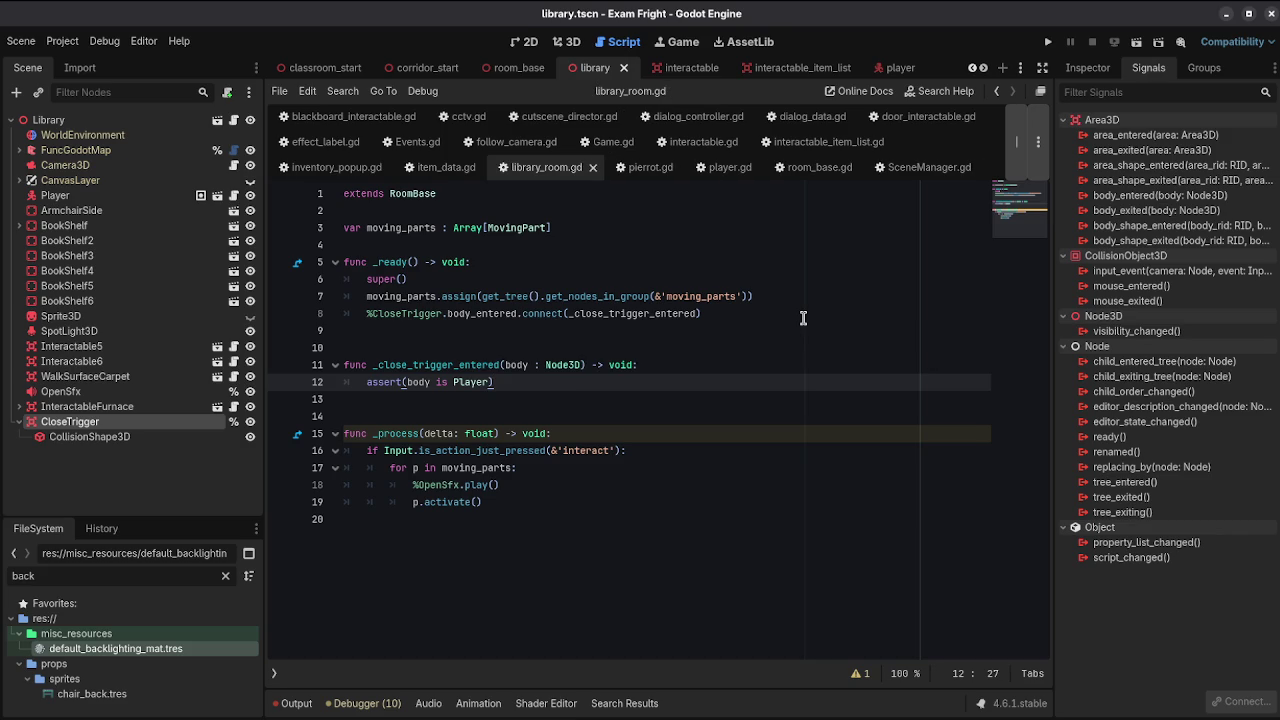
pyautogui.press('Return')
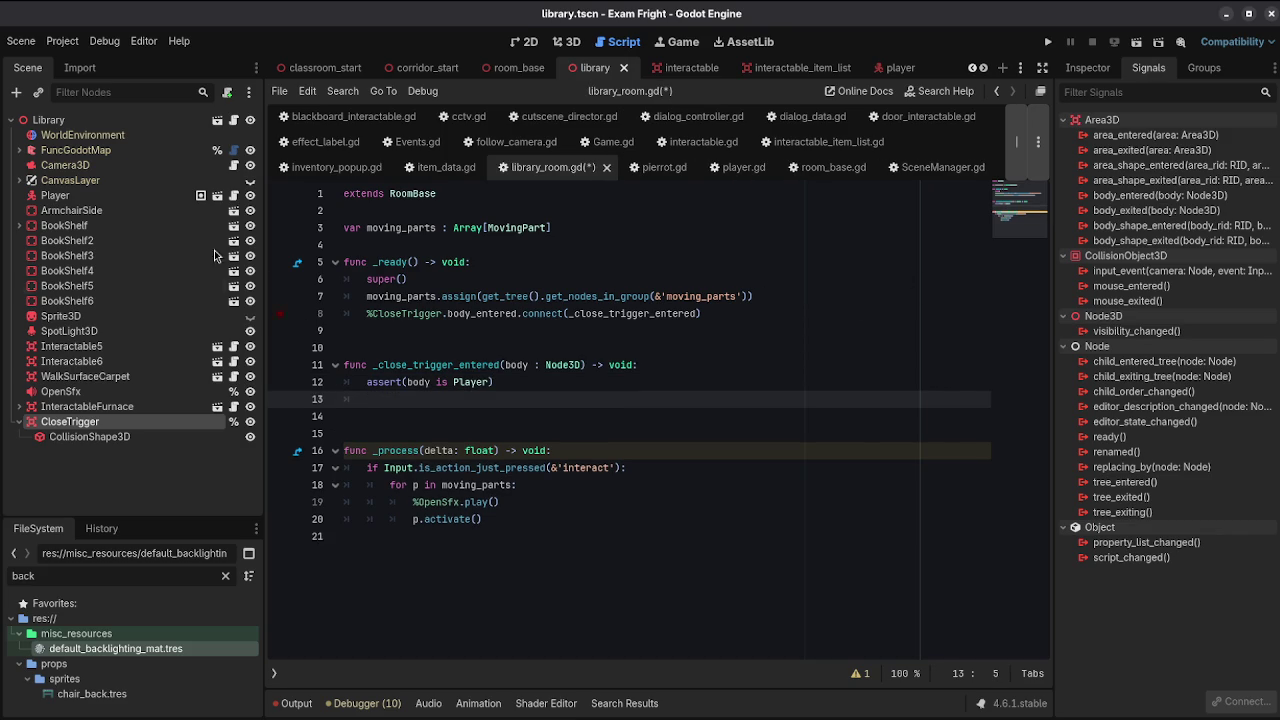
pyautogui.click(19, 150)
pyautogui.click(28, 165)
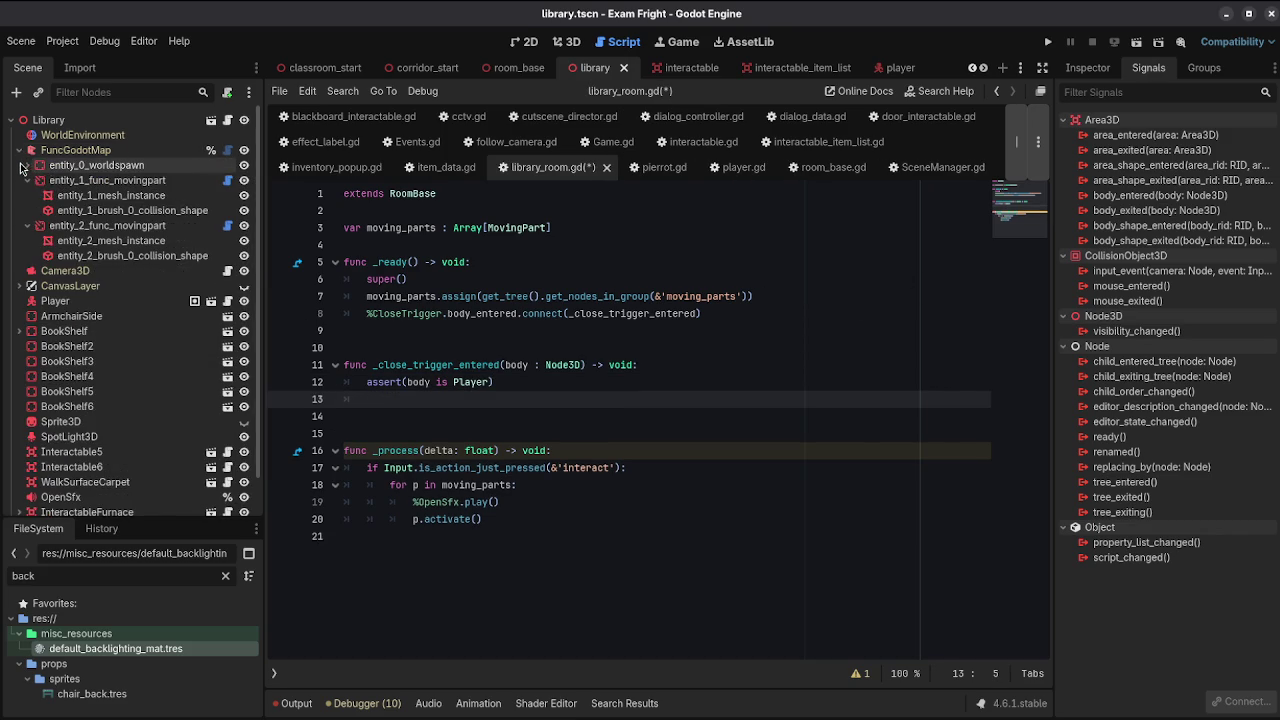
# Step: Open moving_part.gd and give activate a reverse := false parameter
pyautogui.click(228, 180)
pyautogui.scroll(-1, 694, 294)
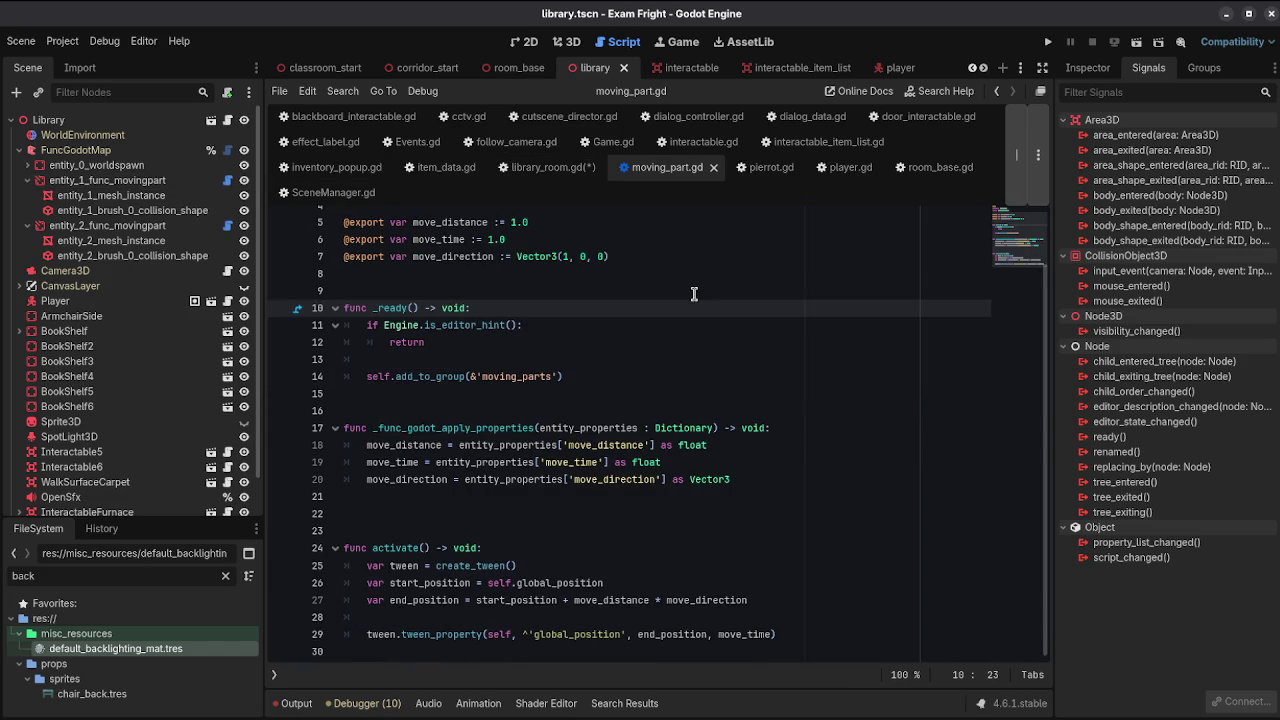
pyautogui.click(425, 548)
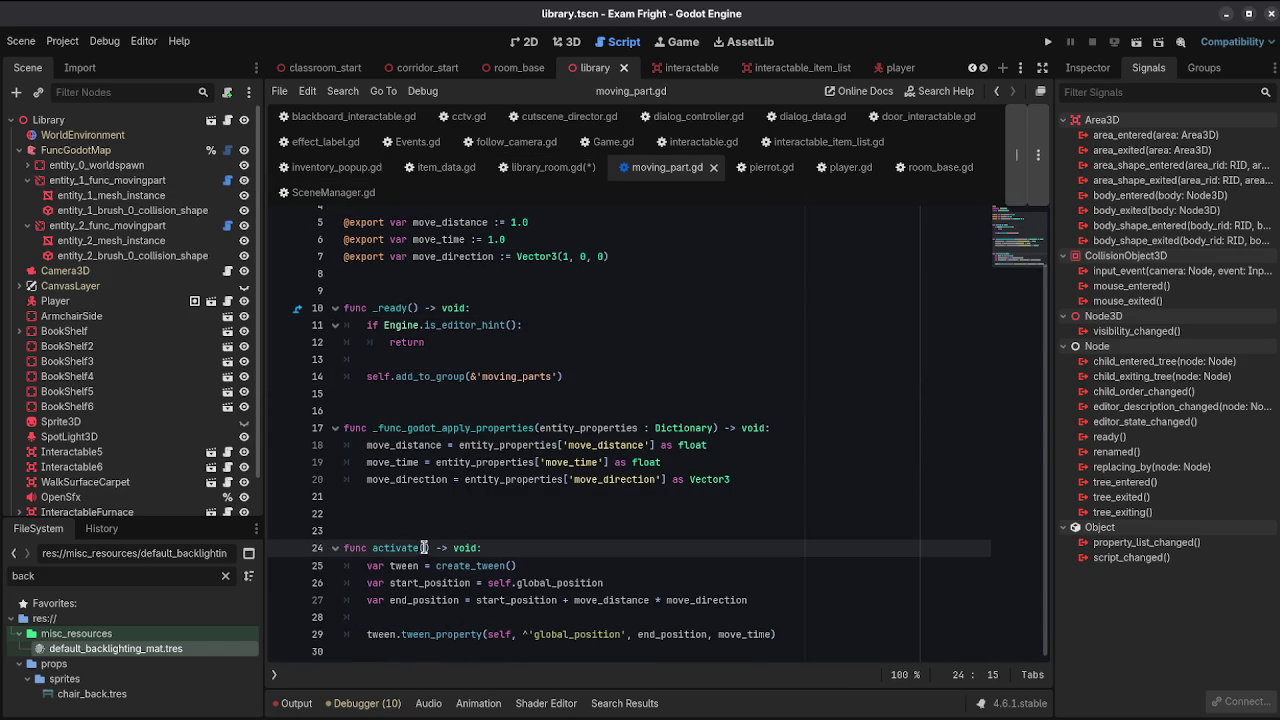
pyautogui.write('reverse ')
pyautogui.write(':= false')
pyautogui.hotkey('ctrl', 's')
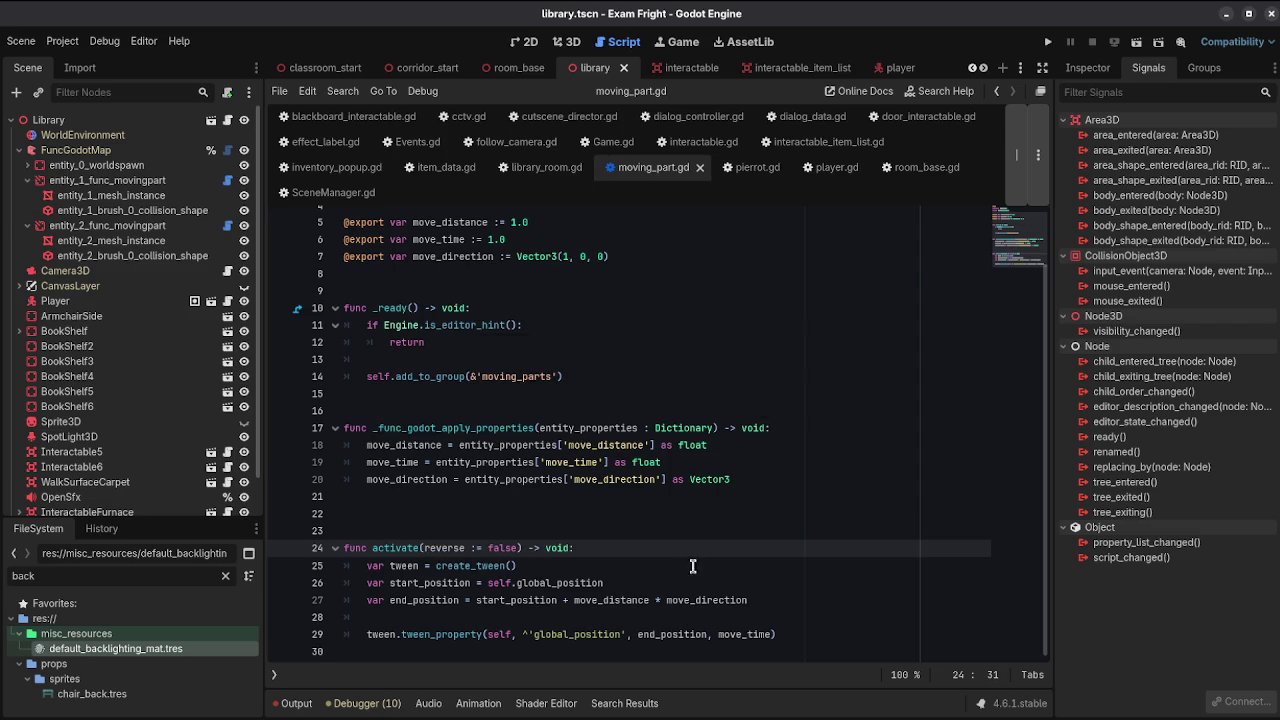
# Step: Add var direction_mult = 1.0 if !reverse else -1.0 after the start_position line
pyautogui.click(680, 580)
pyautogui.click(666, 597)
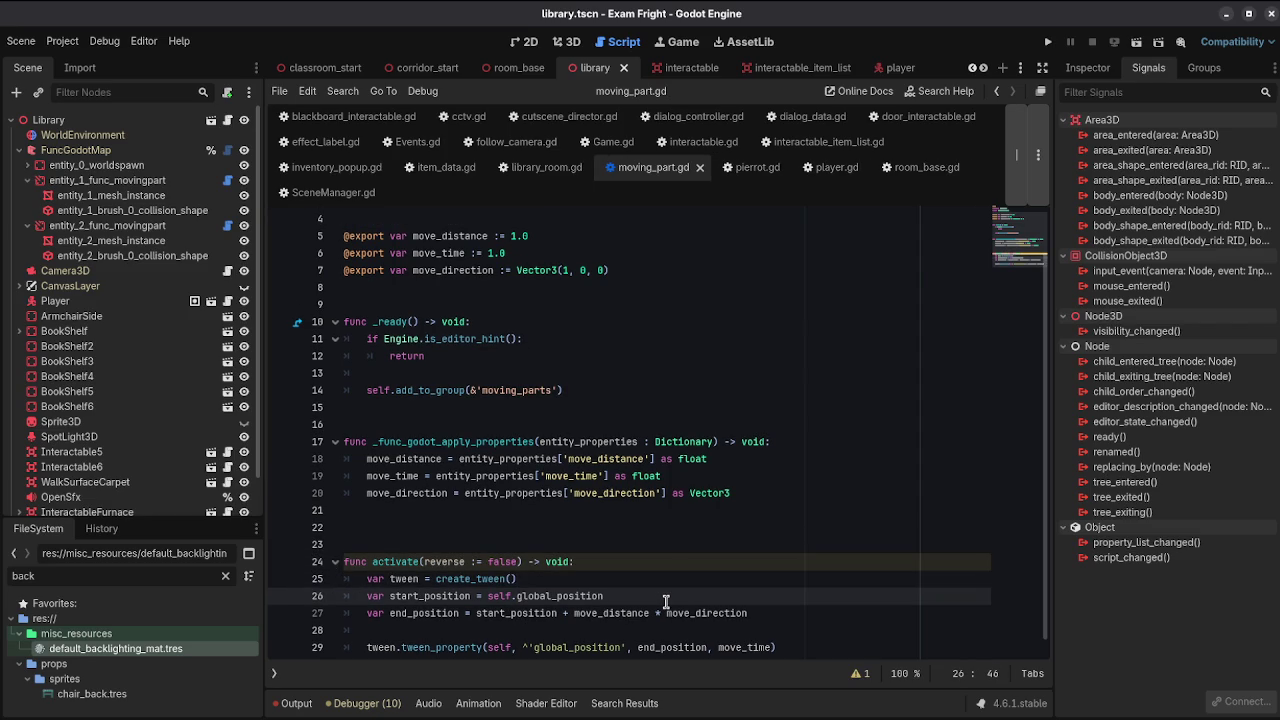
pyautogui.press('Down')
pyautogui.press('Down')
pyautogui.press('Up')
pyautogui.press('Up')
pyautogui.press('Return')
pyautogui.scroll(-1, 666, 602)
pyautogui.write('var')
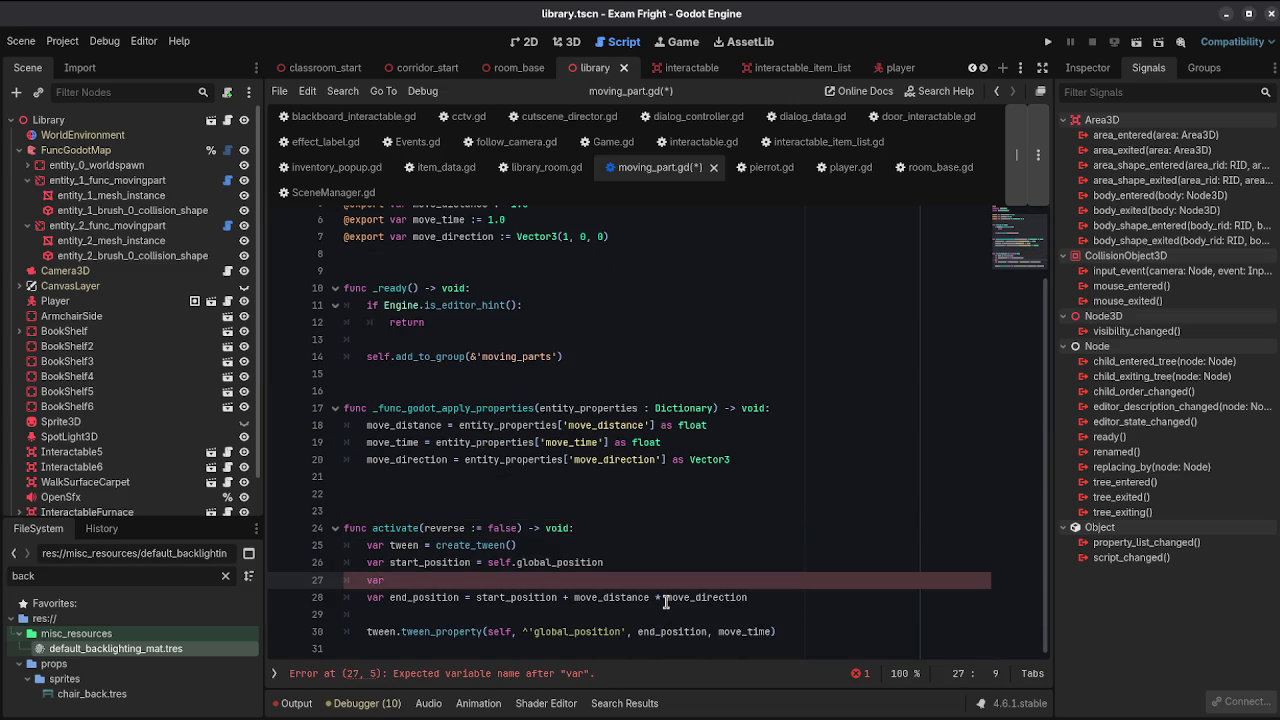
pyautogui.write(' direction_mult = 1.0 uf')
pyautogui.press('BackSpace')
pyautogui.write('if')
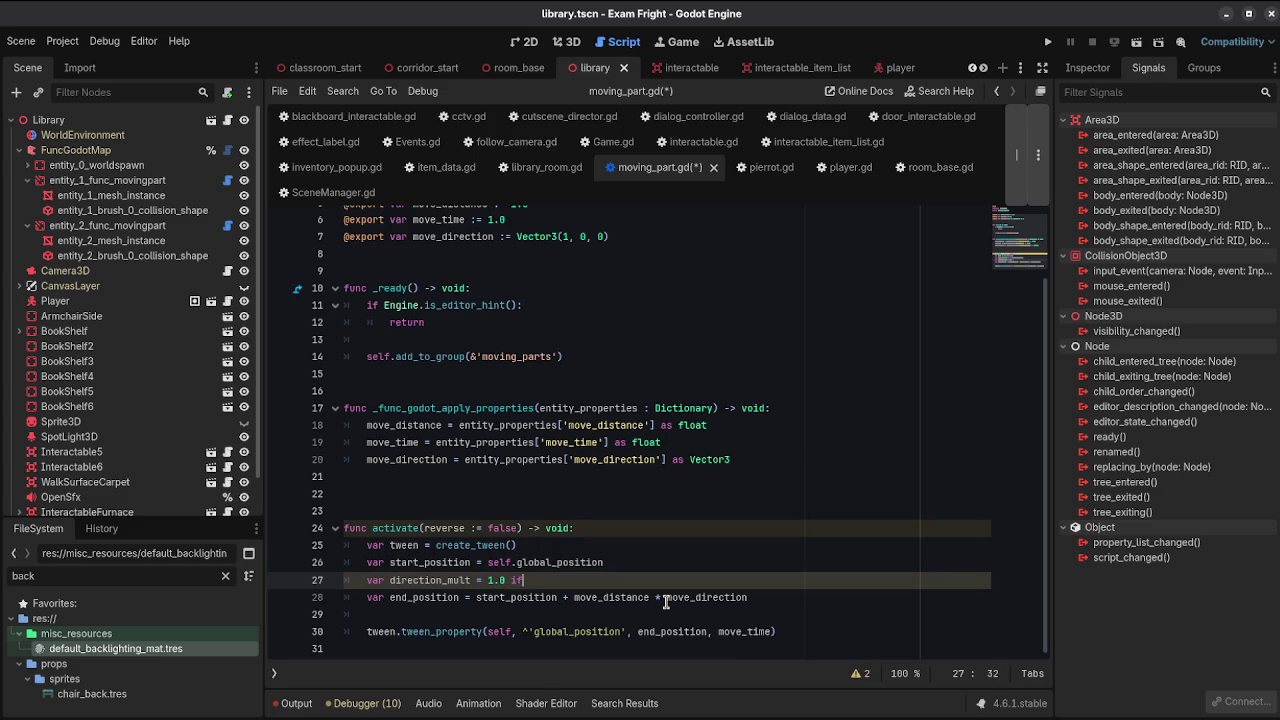
pyautogui.write(' !reverse else -1')
pyautogui.write('.0')
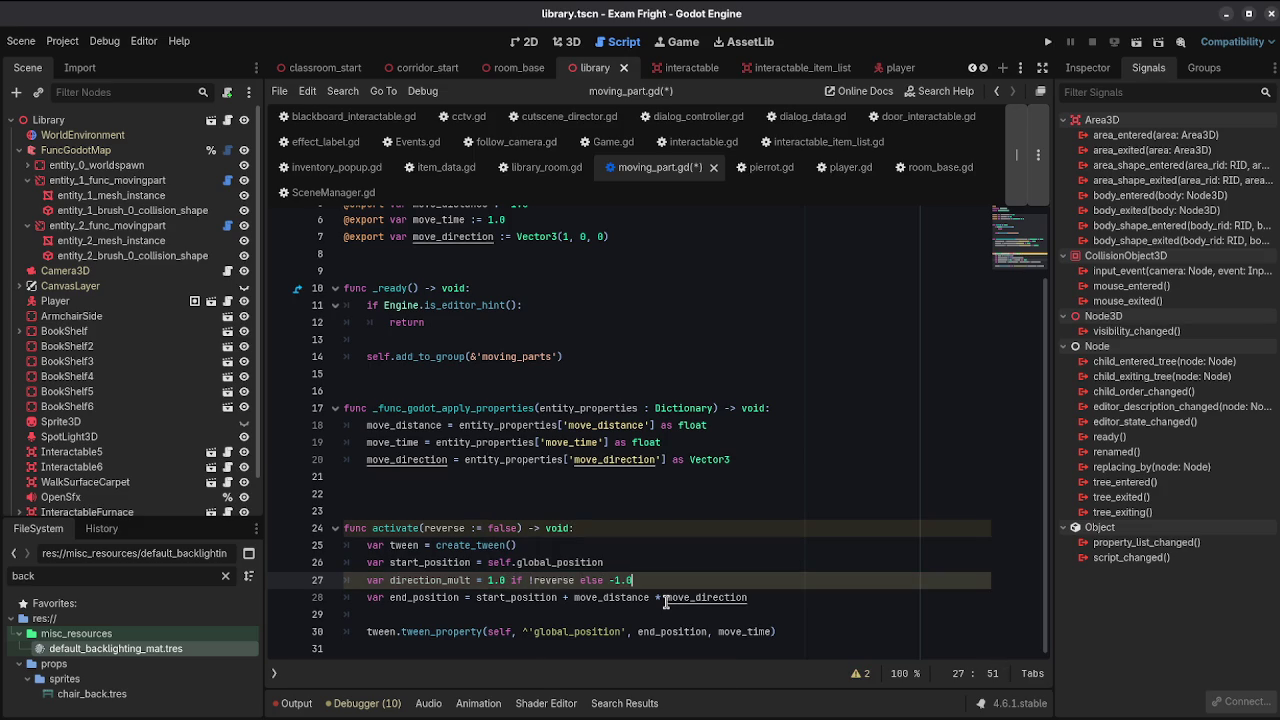
pyautogui.hotkey('ctrl', 's')
# Step: Multiply end_position by direction_mult, save, and return to library_room.gd
pyautogui.click(764, 597)
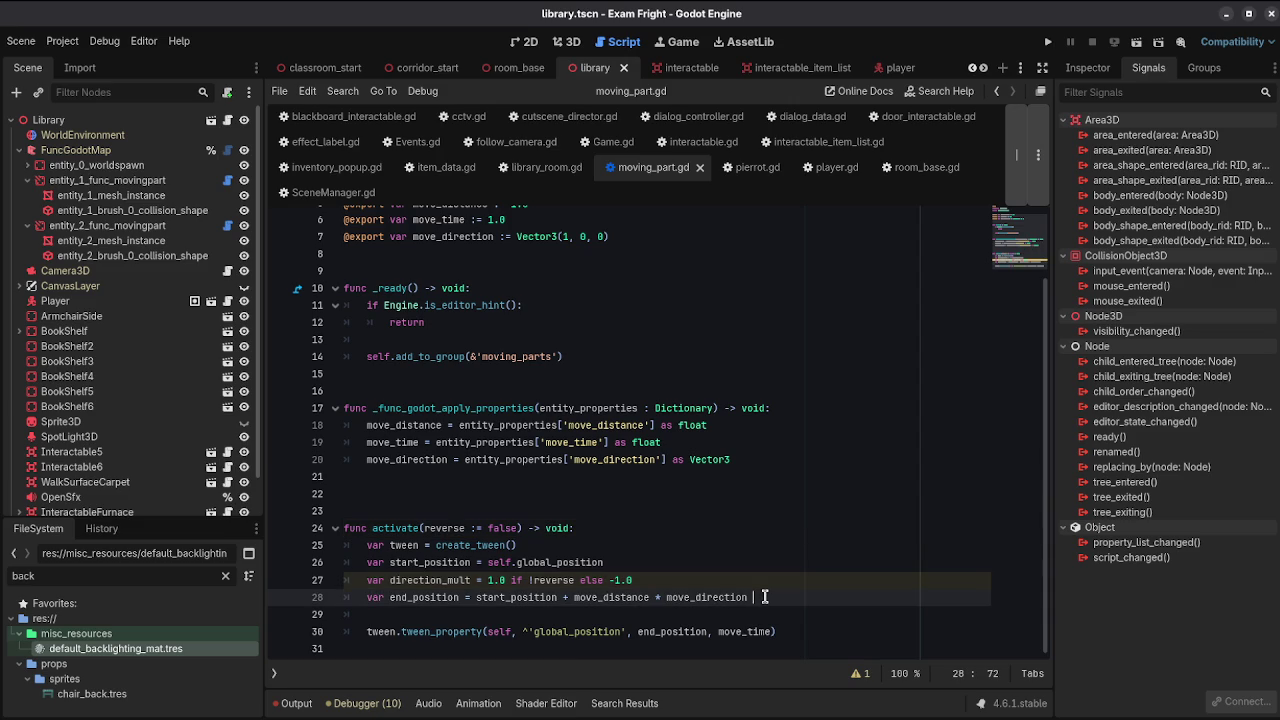
pyautogui.write('* di')
pyautogui.press('Return')
pyautogui.hotkey('ctrl', 's')
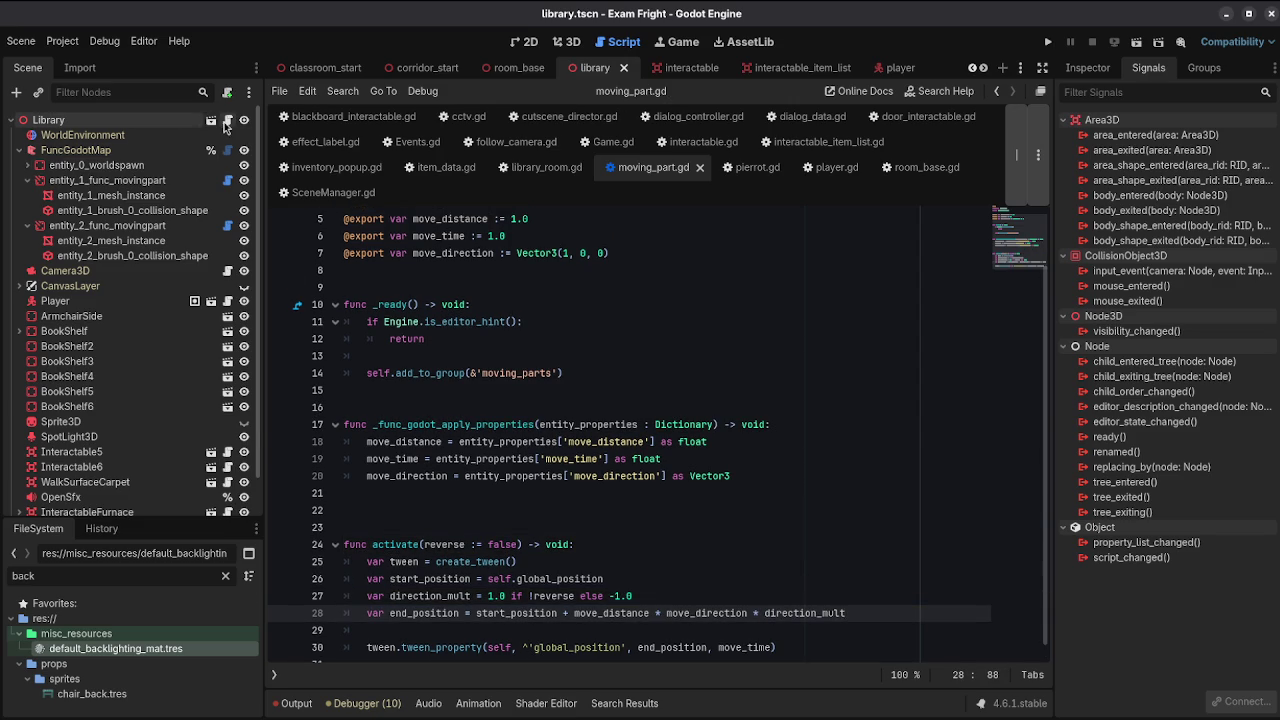
pyautogui.click(227, 120)
pyautogui.click(509, 606)
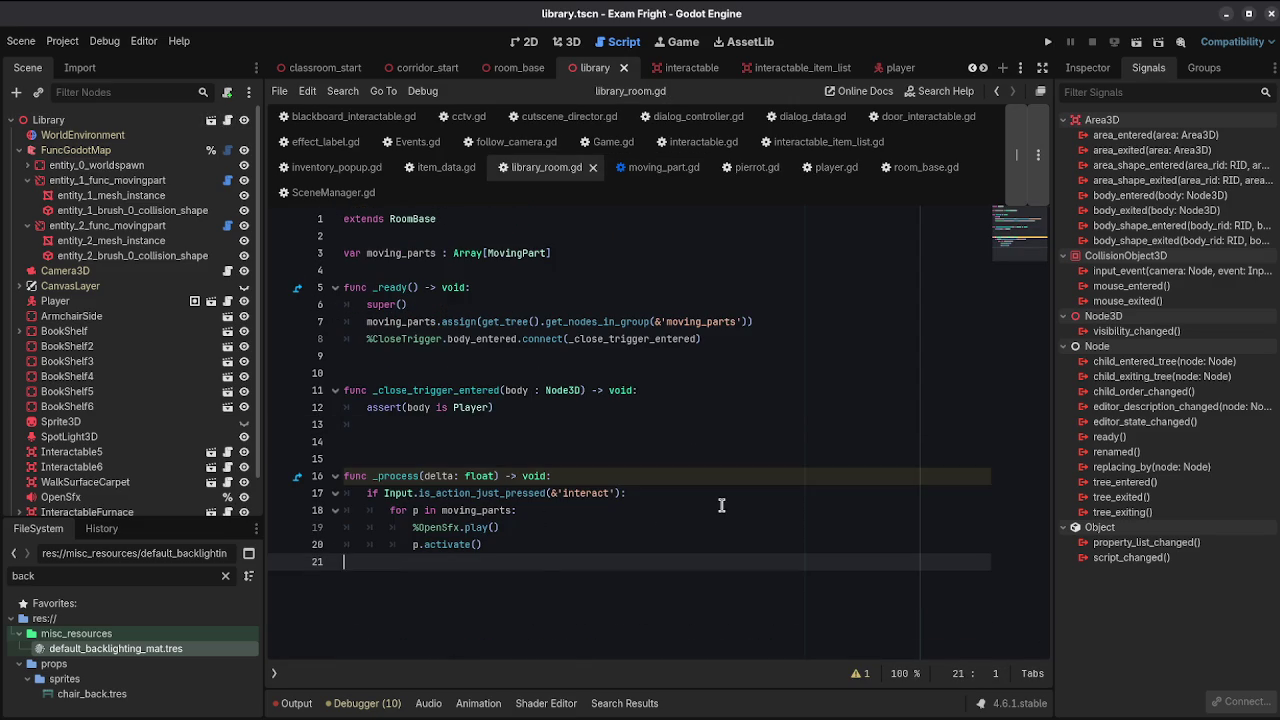
# Step: Declare func move_parts(reverse : bool) -> void: below _process
pyautogui.press('Return')
pyautogui.press('Return')
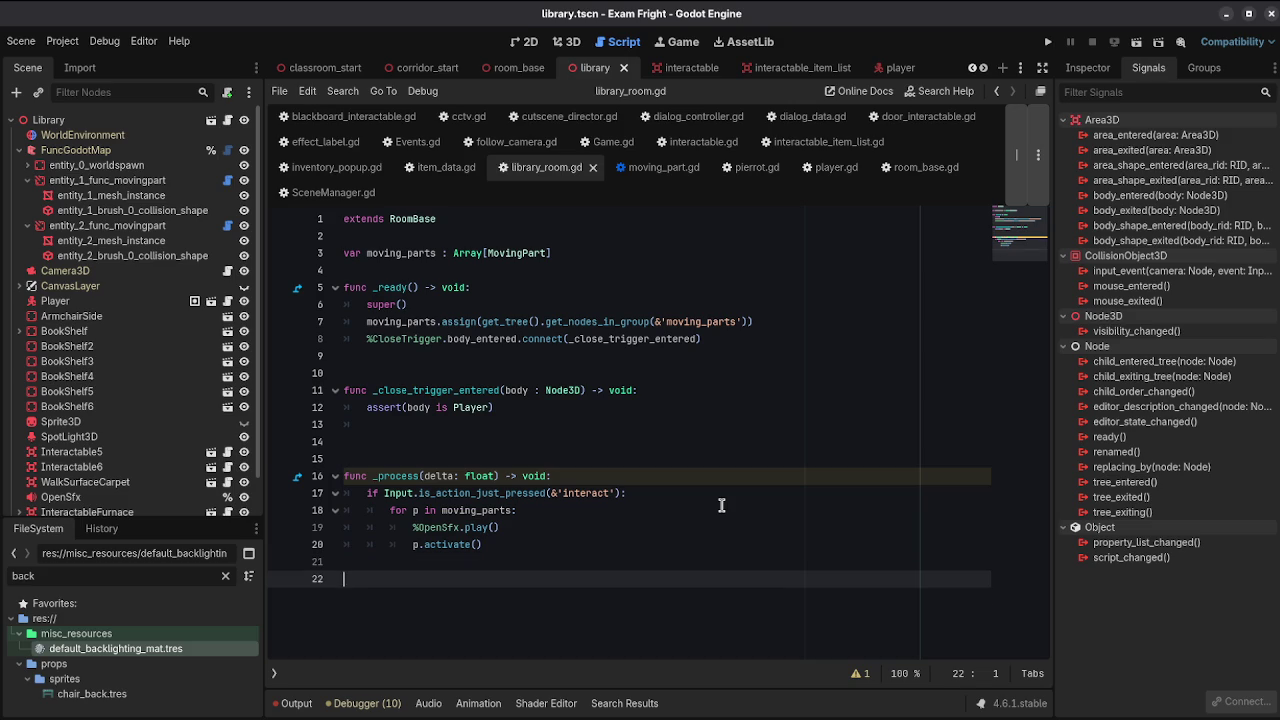
pyautogui.write('func')
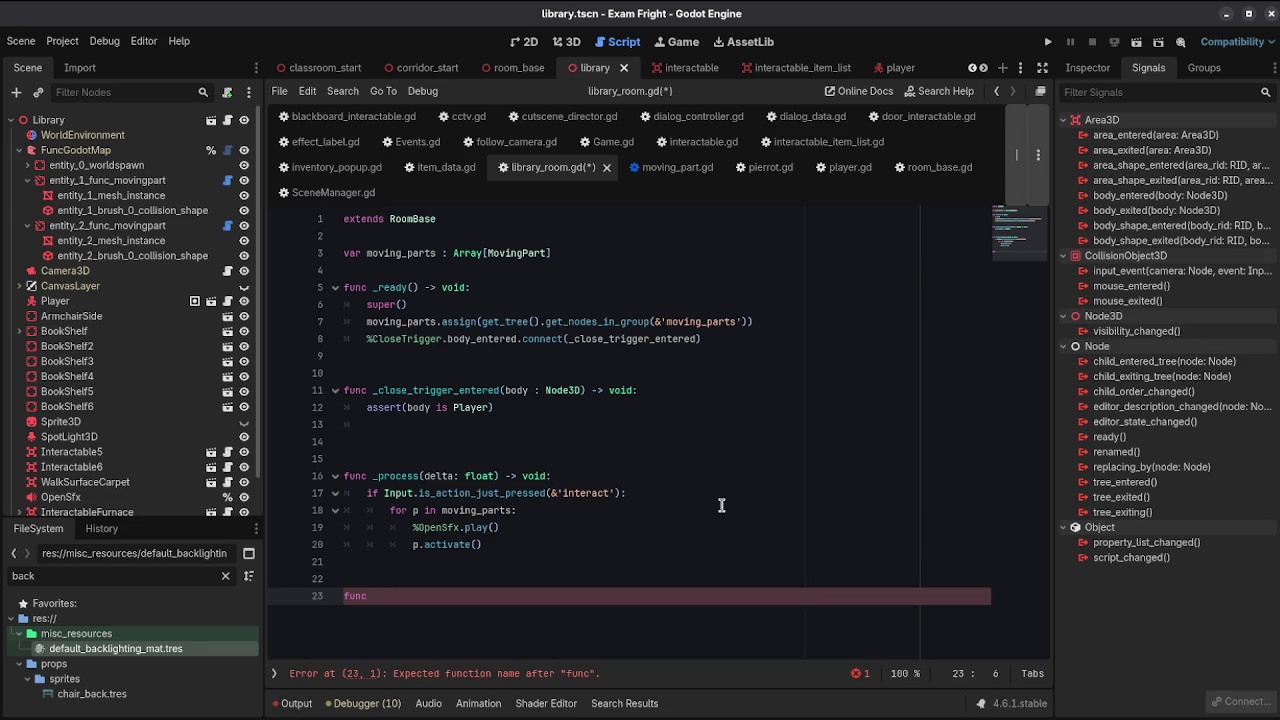
pyautogui.write('move_parts(reverse ')
pyautogui.write(': bool) -> void:')
pyautogui.press('Return')
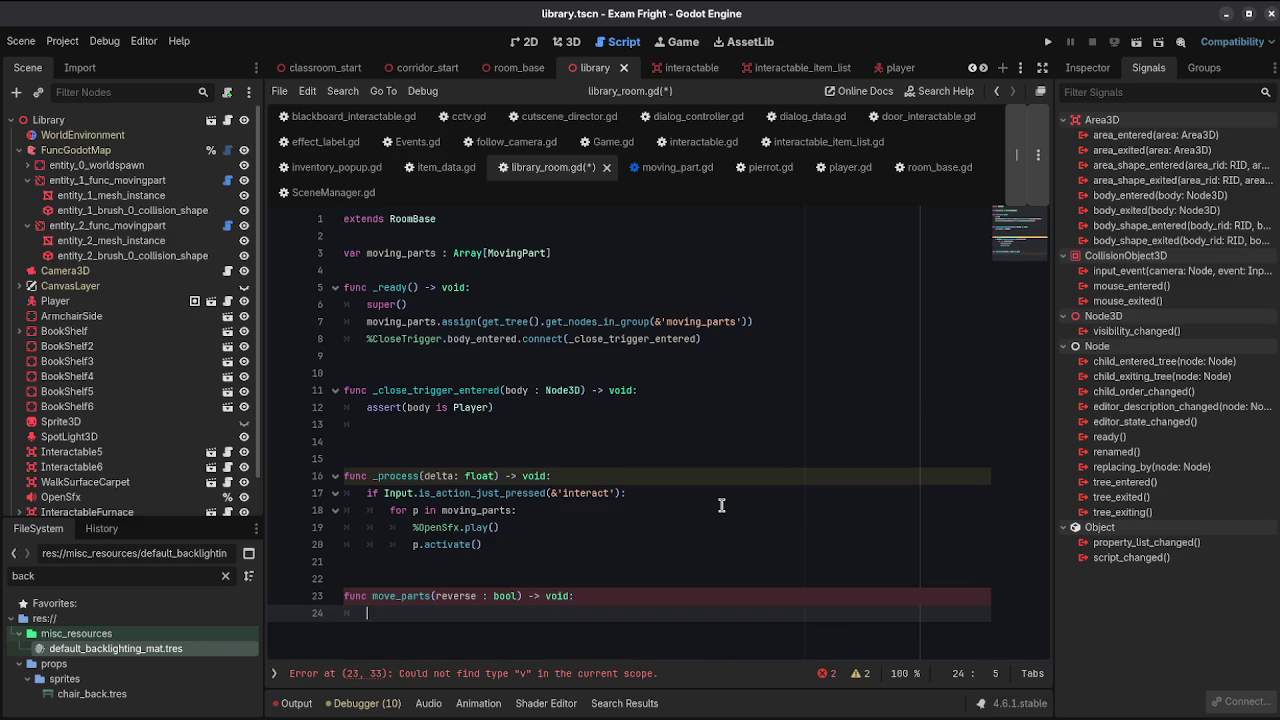
pyautogui.hotkey('ctrl', 's')
# Step: Copy the for loop into move_parts, fix its indentation, and pass reverse to p.activate
pyautogui.moveTo(438, 512); pyautogui.dragTo(447, 543)
pyautogui.hotkey('ctrl', 'c')
pyautogui.click(430, 613)
pyautogui.hotkey('ctrl', 'v')
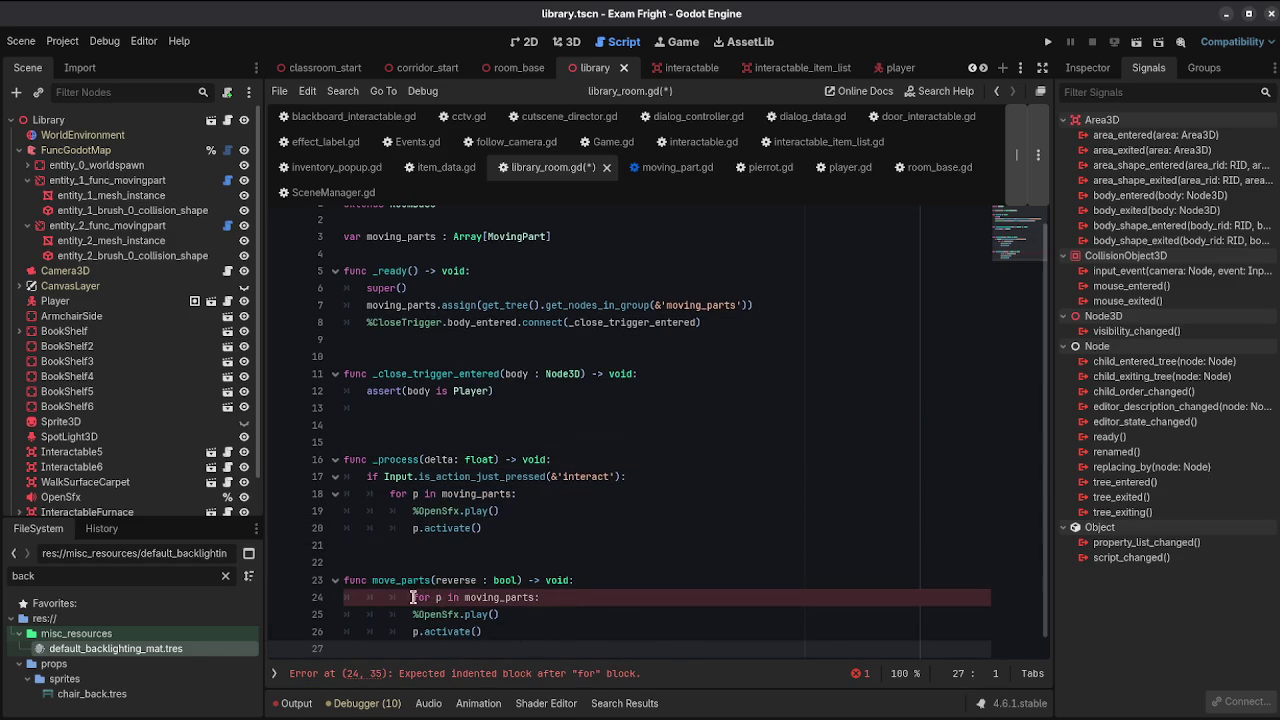
pyautogui.click(419, 597)
pyautogui.press('BackSpace')
pyautogui.press('BackSpace')
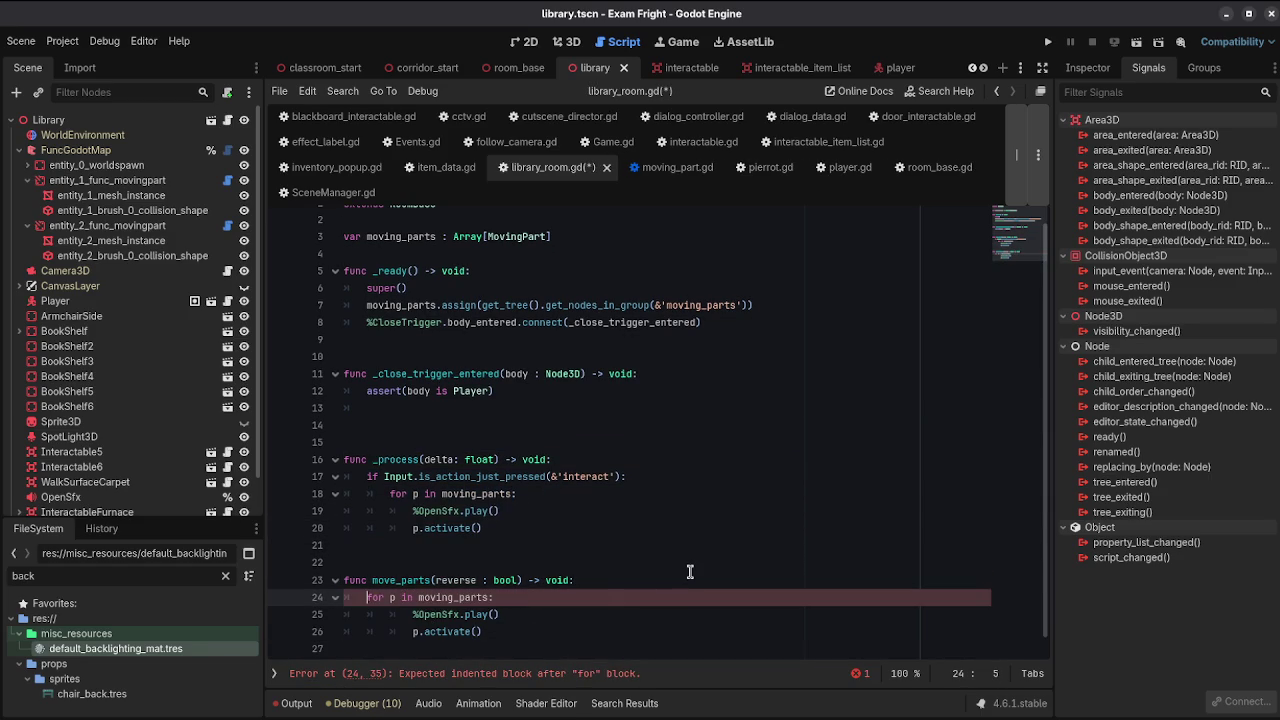
pyautogui.press('Down')
pyautogui.press('Right')
pyautogui.hotkey('shift', 'Down')
pyautogui.hotkey('shift', 'Tab')
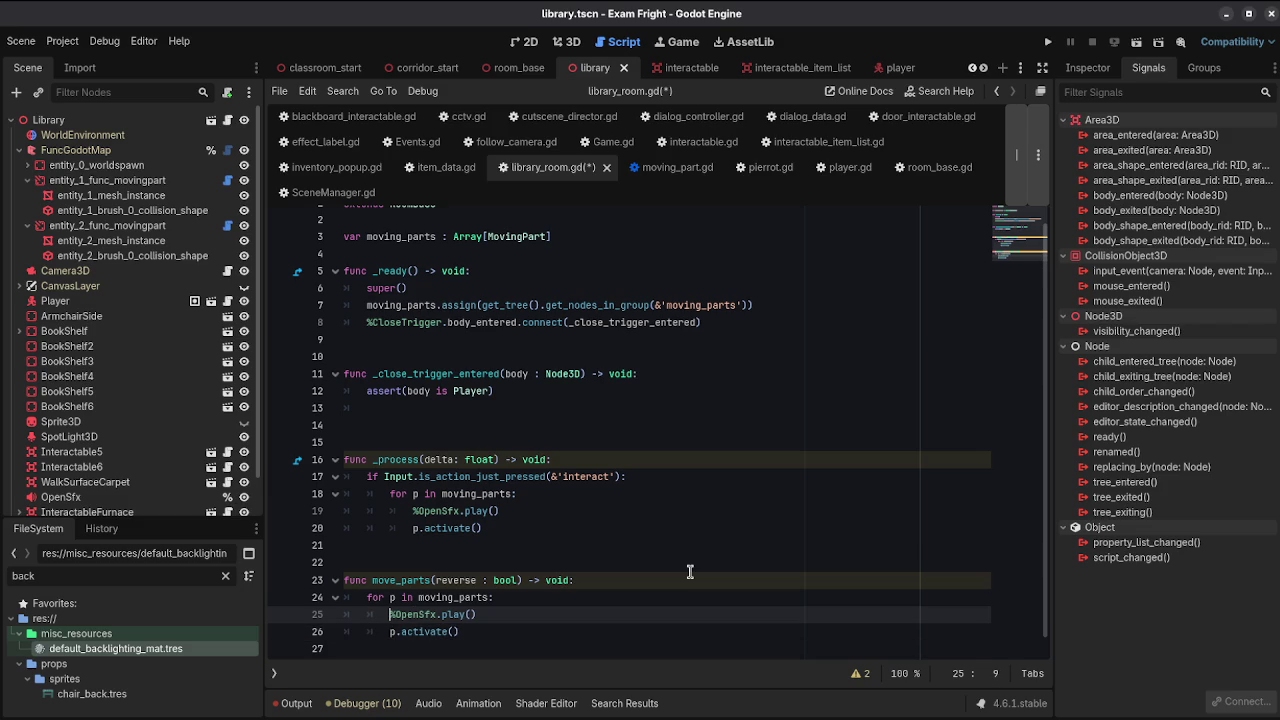
pyautogui.press('Down')
pyautogui.press('Right')
pyautogui.press('Right')
pyautogui.press('Right')
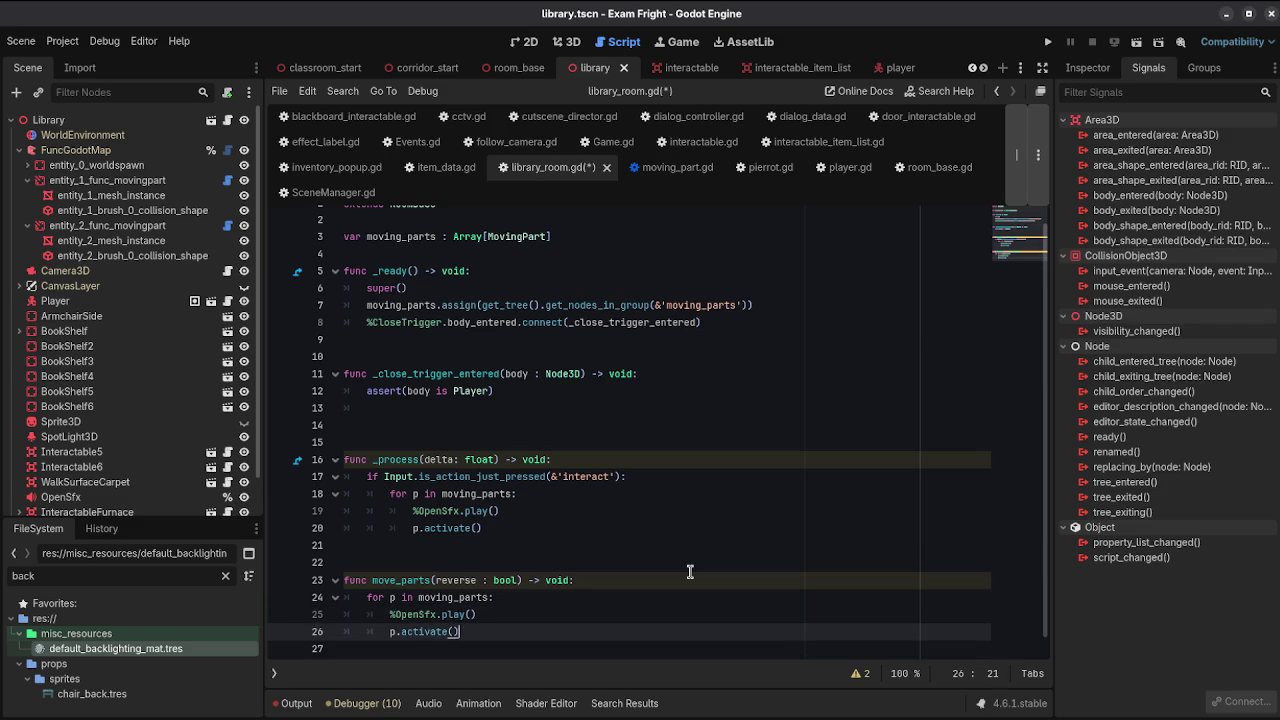
pyautogui.write('reverse')
pyautogui.press('Up')
pyautogui.press('Up')
pyautogui.press('Up')
pyautogui.press('Up')
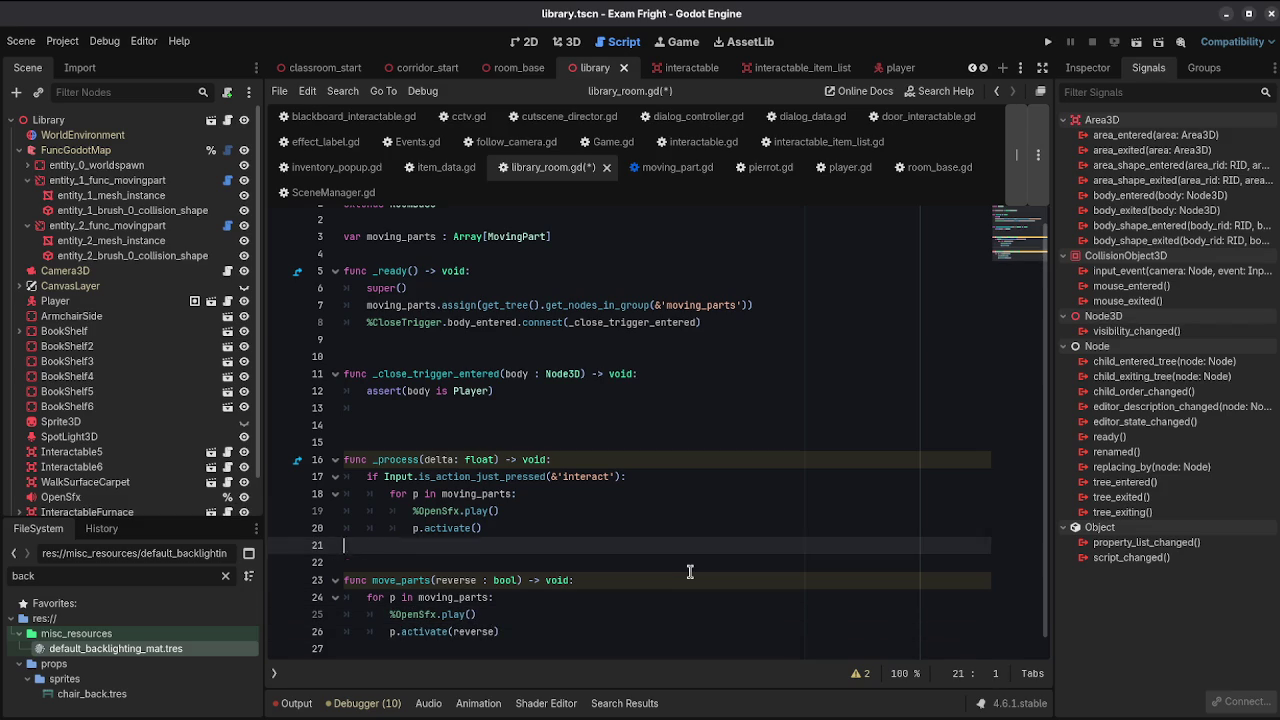
# Step: Call move_parts(false) under the interact check and delete the old loop from _process
pyautogui.click(636, 476)
pyautogui.press('Return')
pyautogui.write('move_parts(')
pyautogui.write('false')
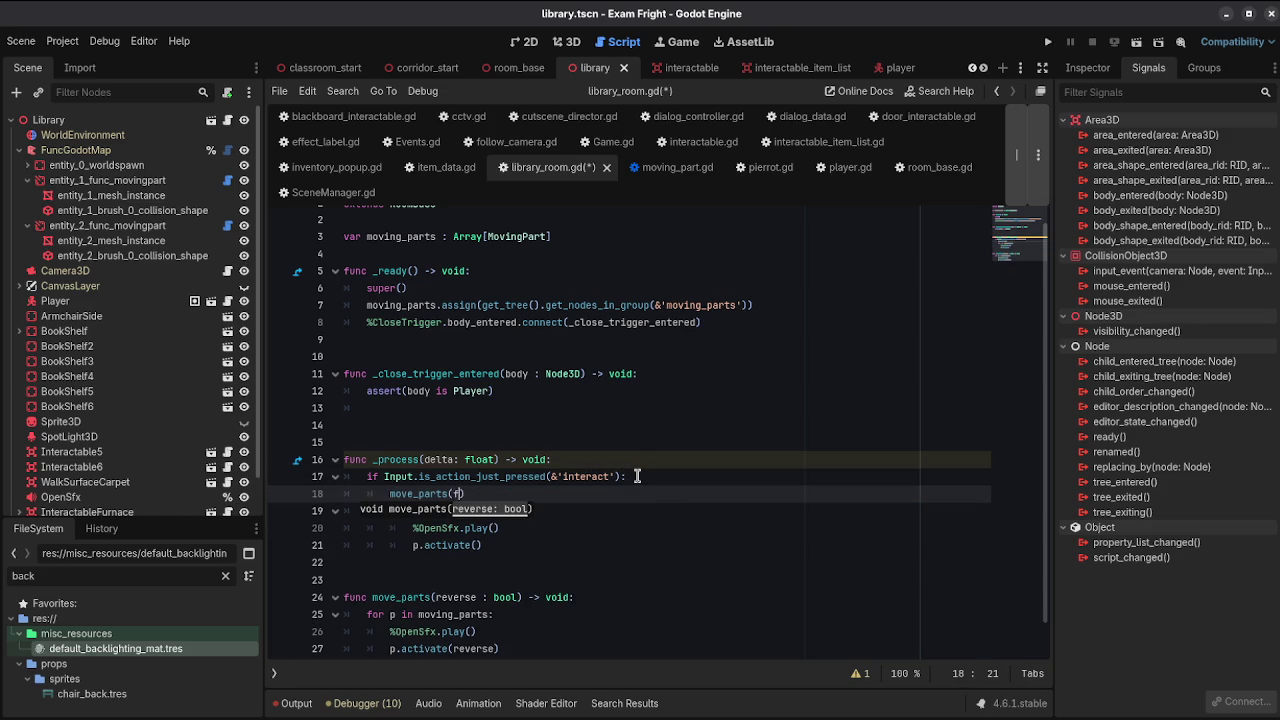
pyautogui.press('Down')
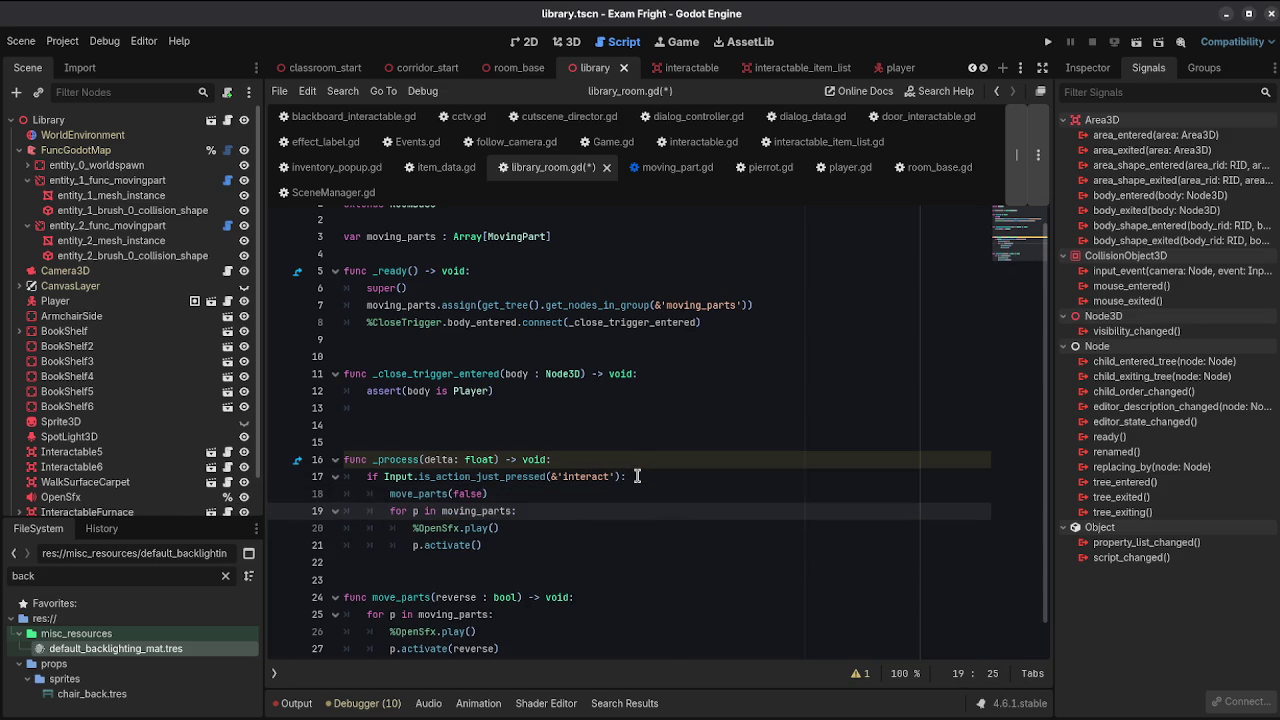
pyautogui.hotkey('ctrl', 'shift', 'k')
pyautogui.hotkey('ctrl', 'shift', 'k')
pyautogui.hotkey('ctrl', 'shift', 'k')
# Step: Call move_parts(true) in the close-trigger handler, save, and run the game
pyautogui.press('Up')
pyautogui.press('Up')
pyautogui.press('Up')
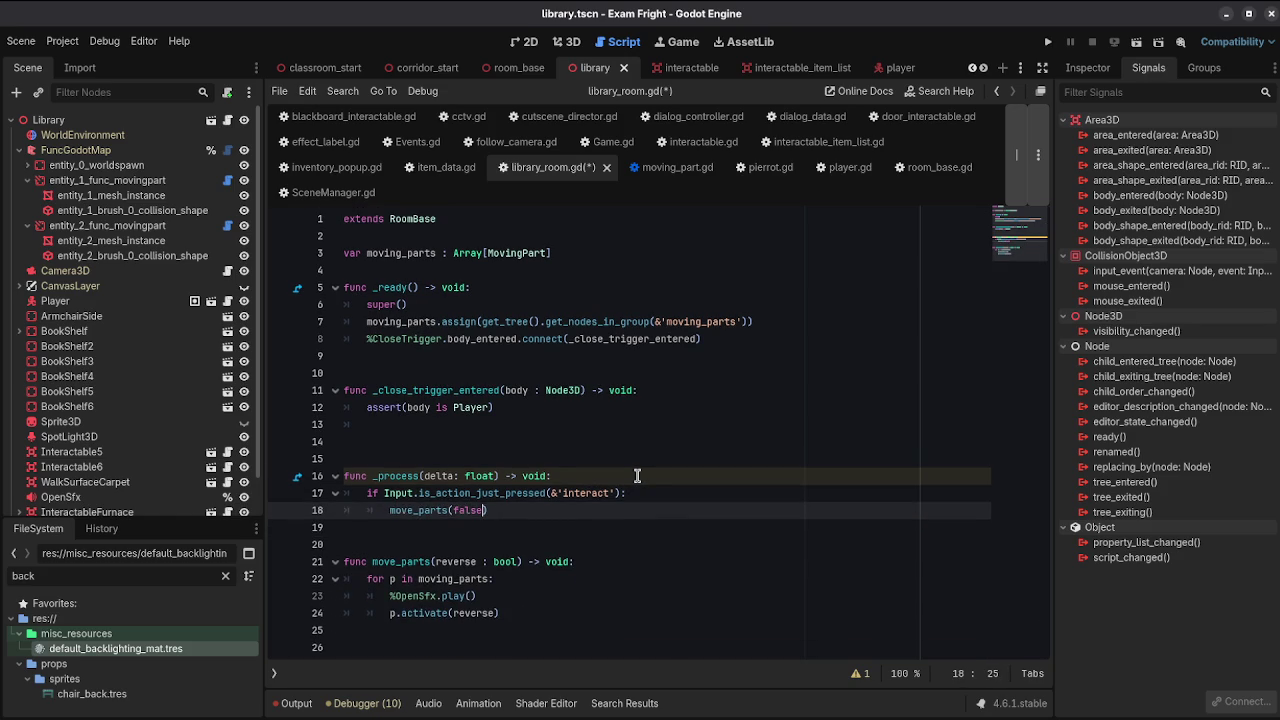
pyautogui.write('mo')
pyautogui.press('Return')
pyautogui.write('rue')
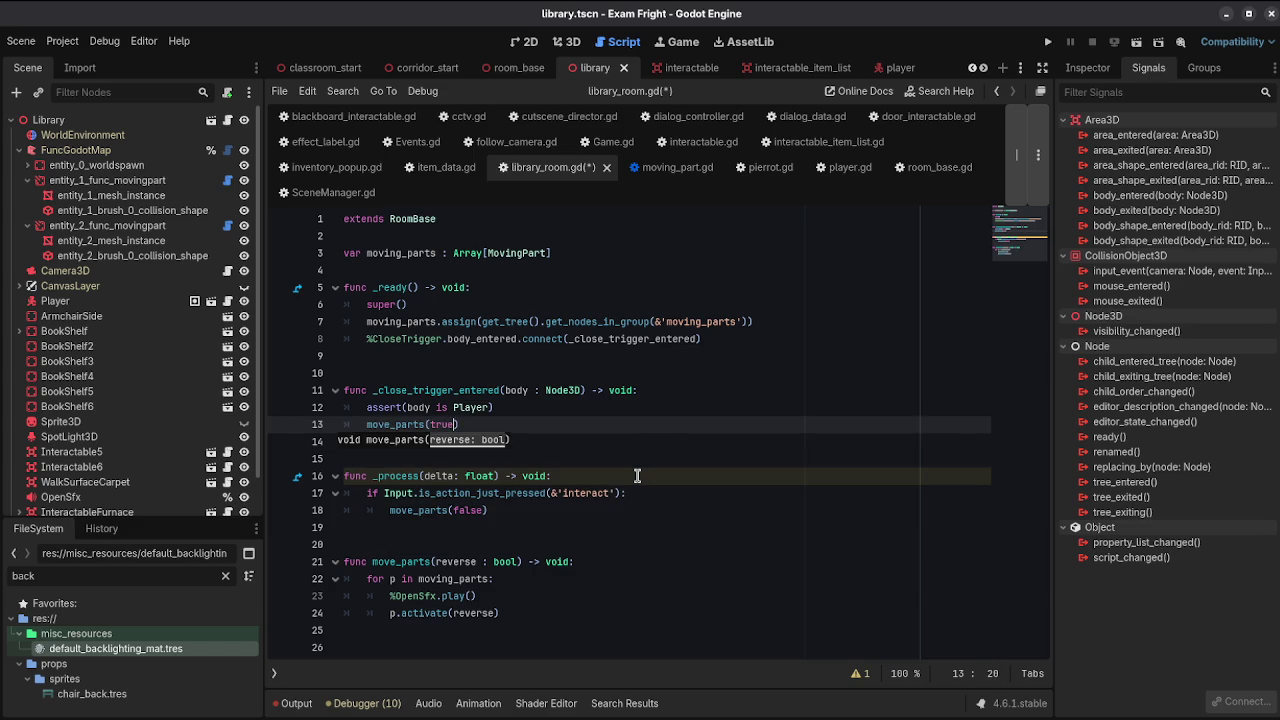
pyautogui.hotkey('ctrl', 's')
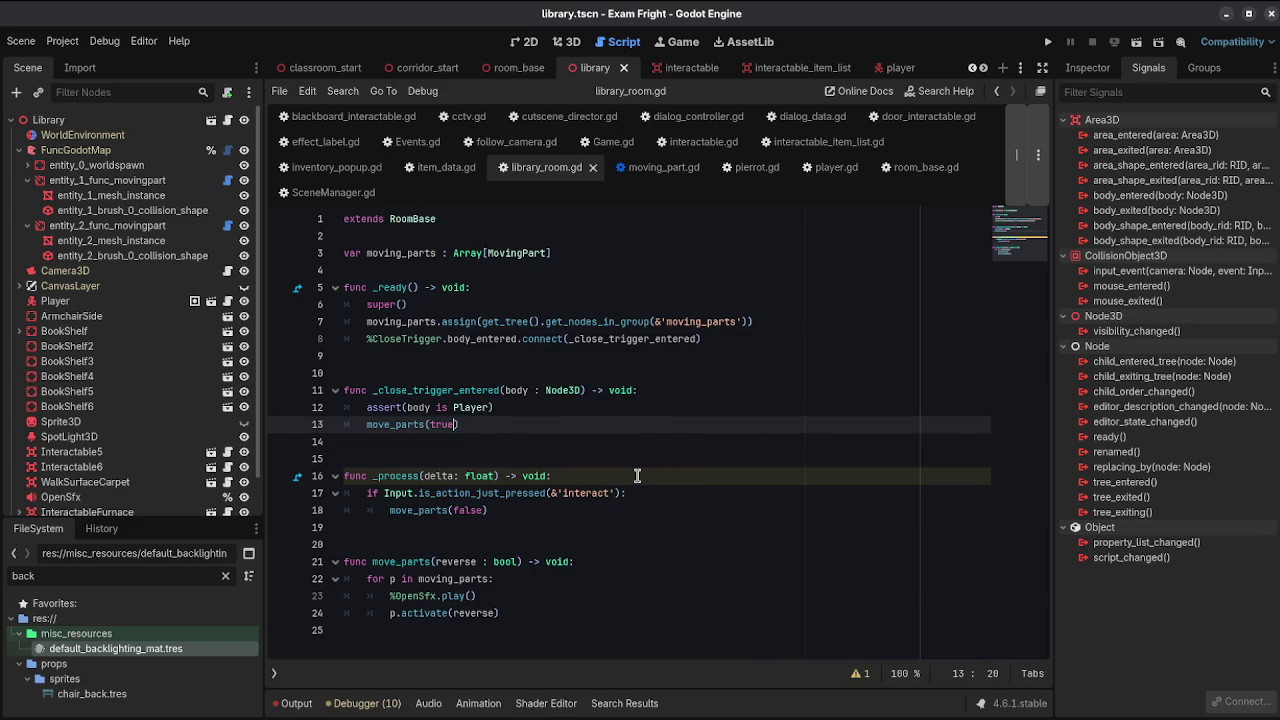
pyautogui.click(1137, 47)
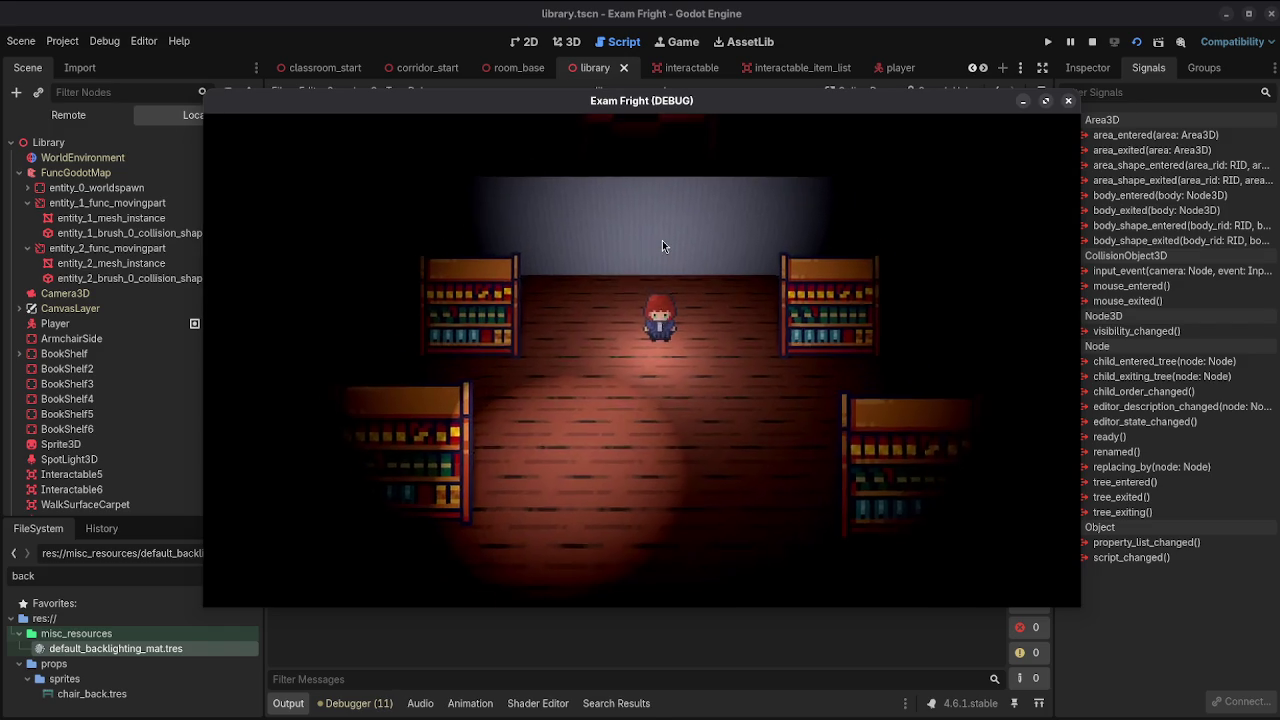
# Step: Walk the player down the library and through the opened walls into the checkered corridor
pyautogui.press('Down')
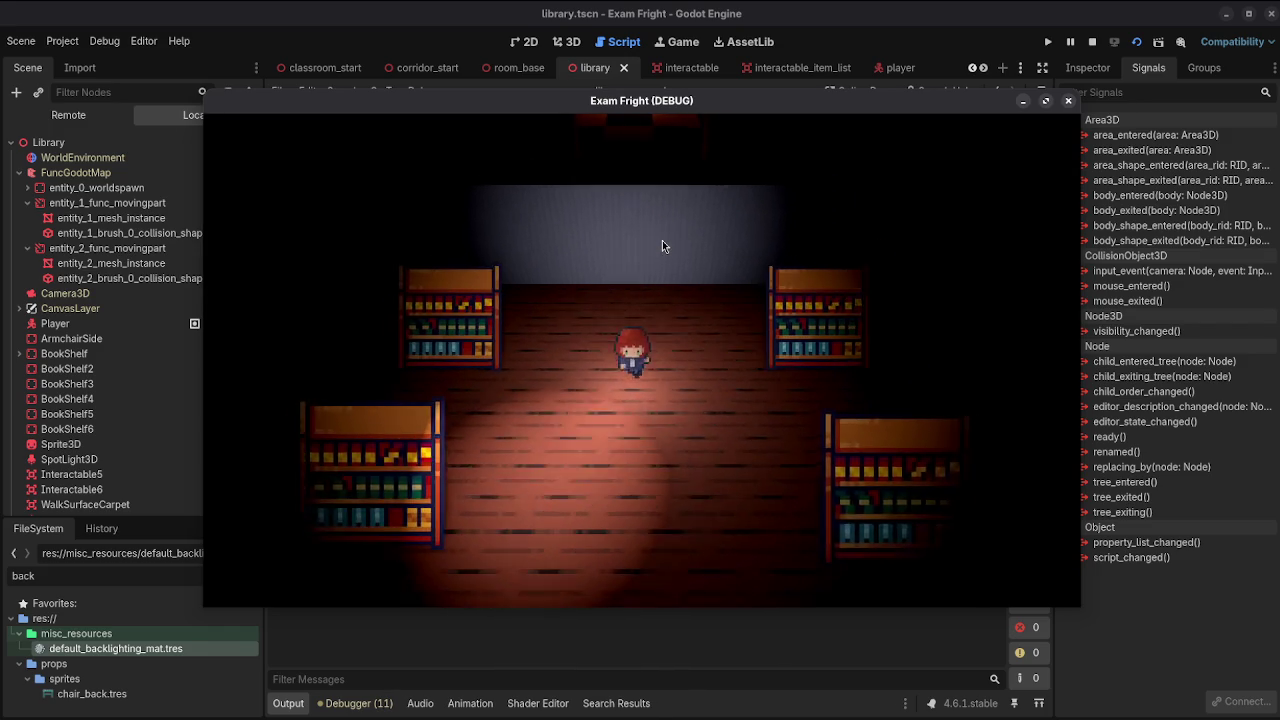
pyautogui.press('Up')
pyautogui.press('Down')
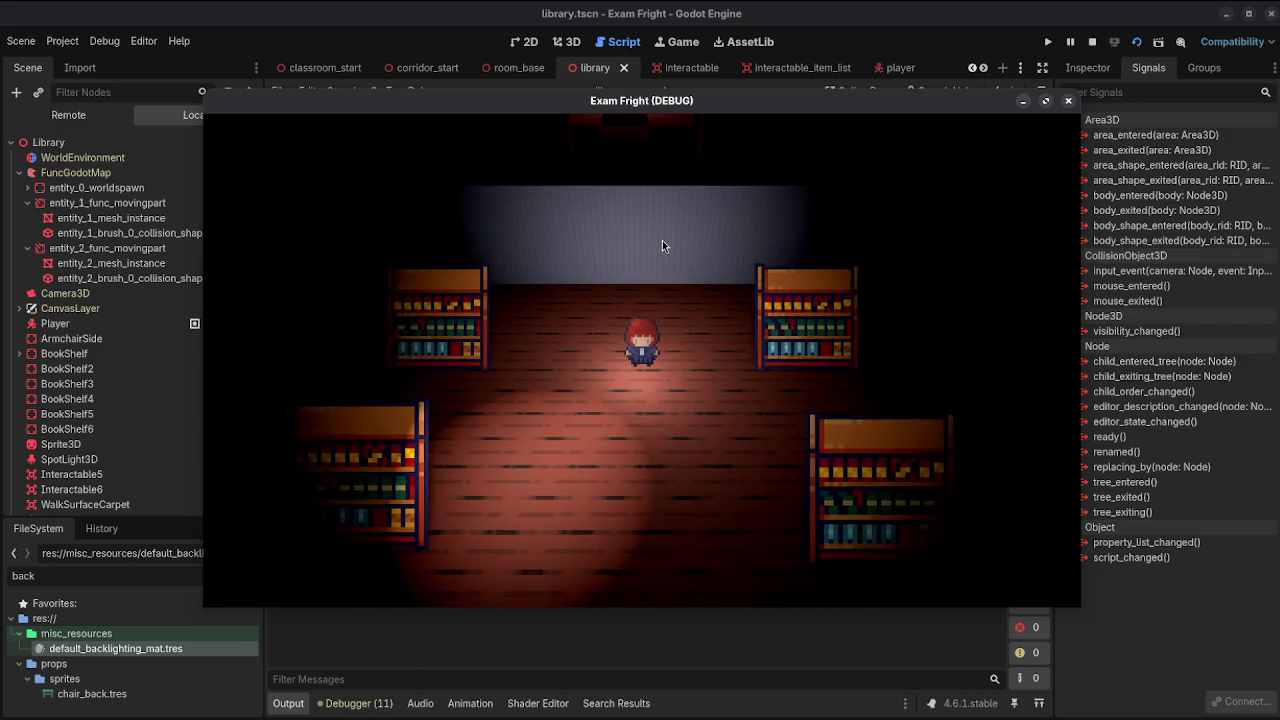
pyautogui.press('Up')
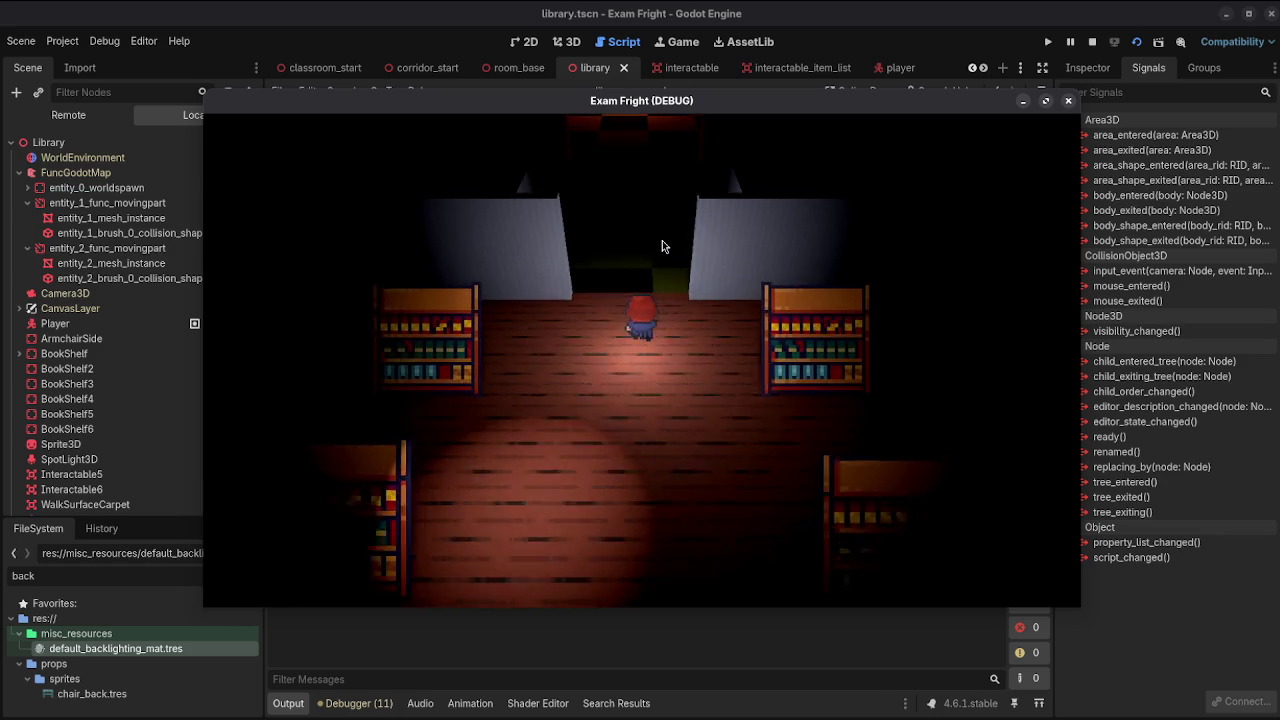
pyautogui.press('Up')
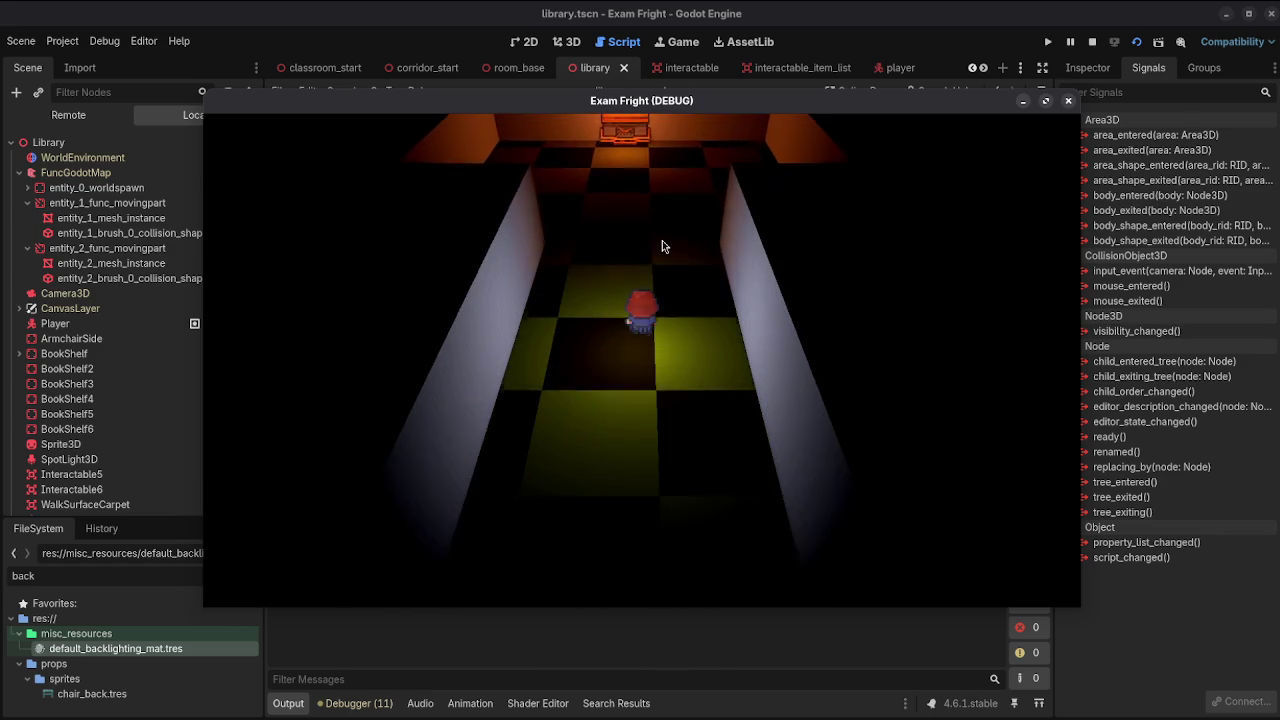
pyautogui.press('Up')
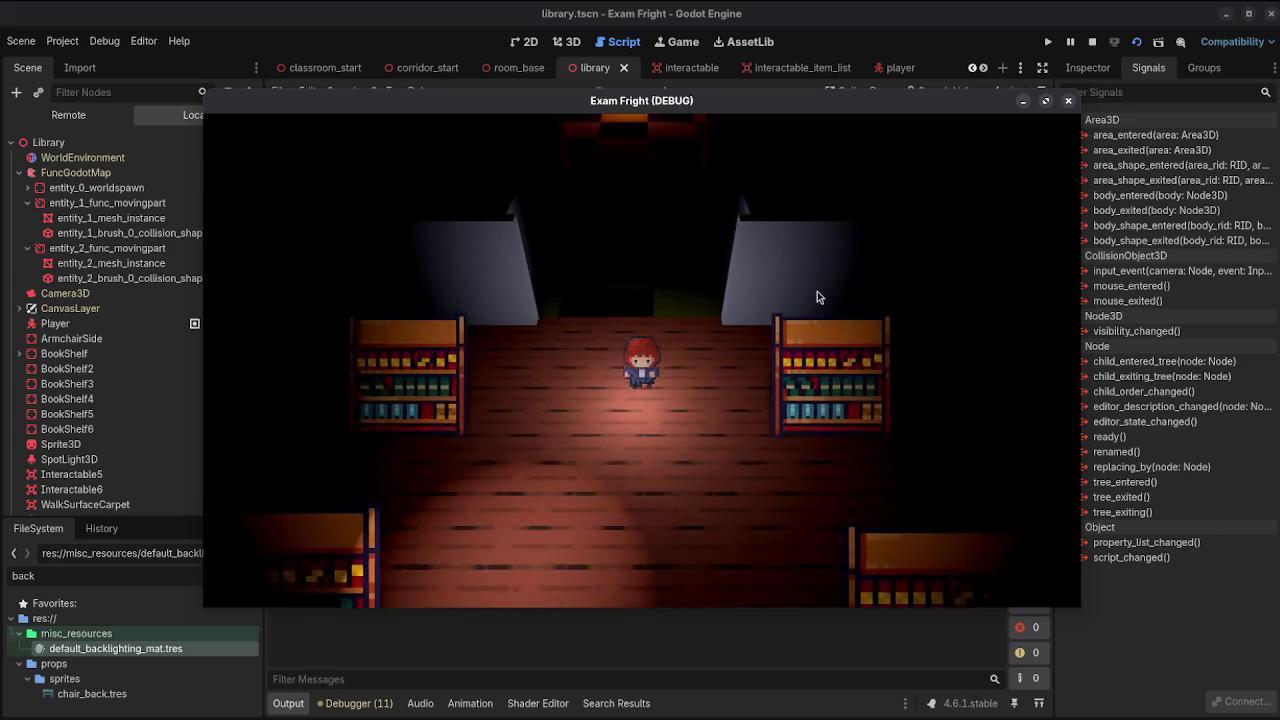
pyautogui.press('Up')
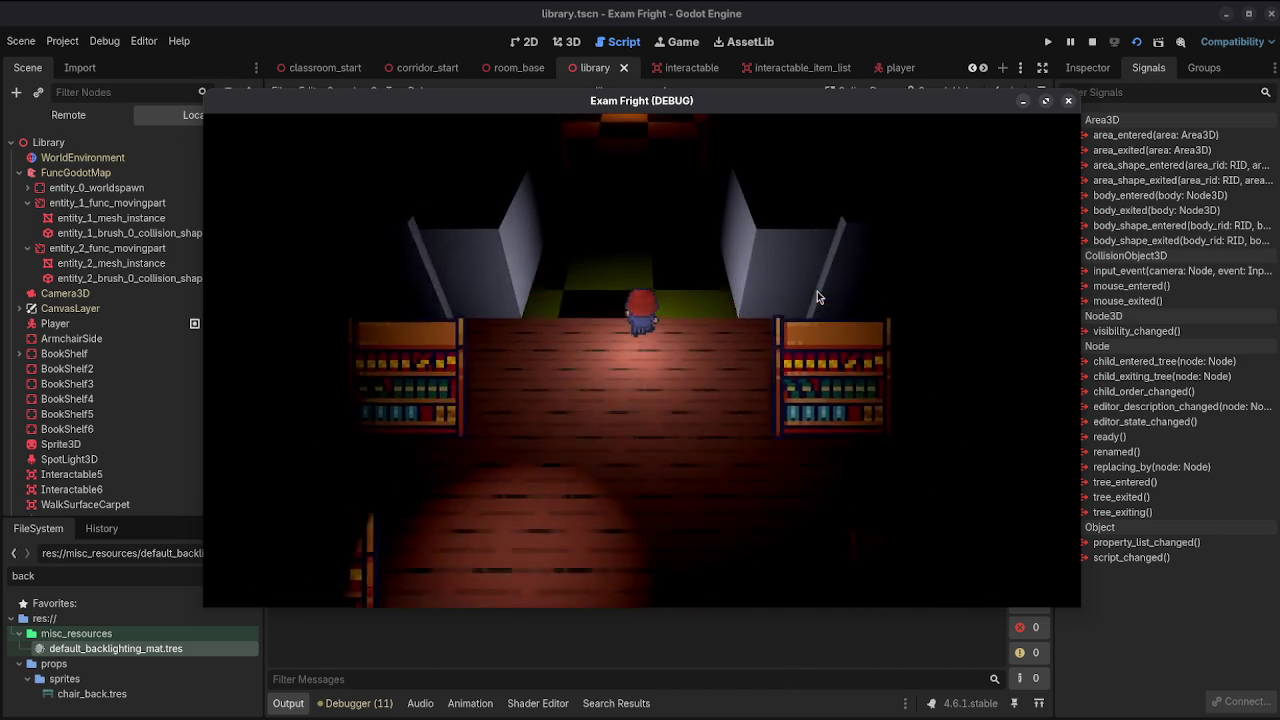
# Step: Restart the game, walk into the corridor and back to the library, then close the game
pyautogui.click(1136, 41)
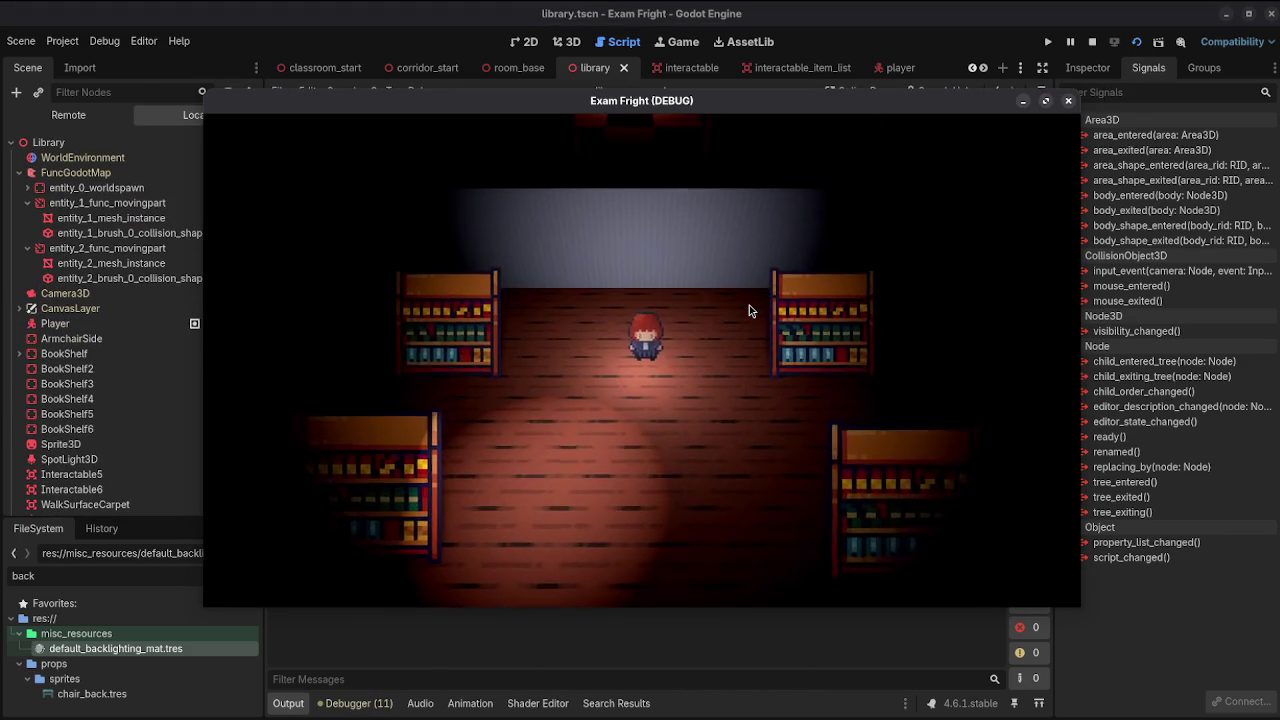
pyautogui.press('Up')
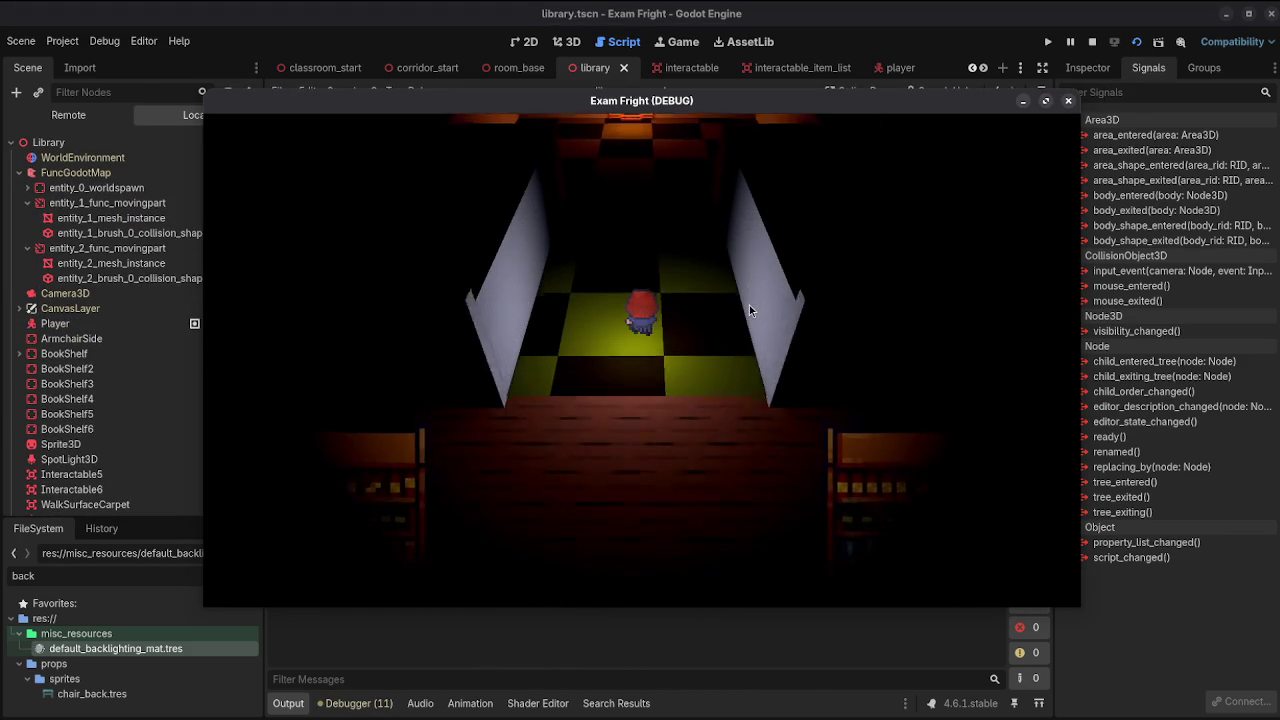
pyautogui.press('Down')
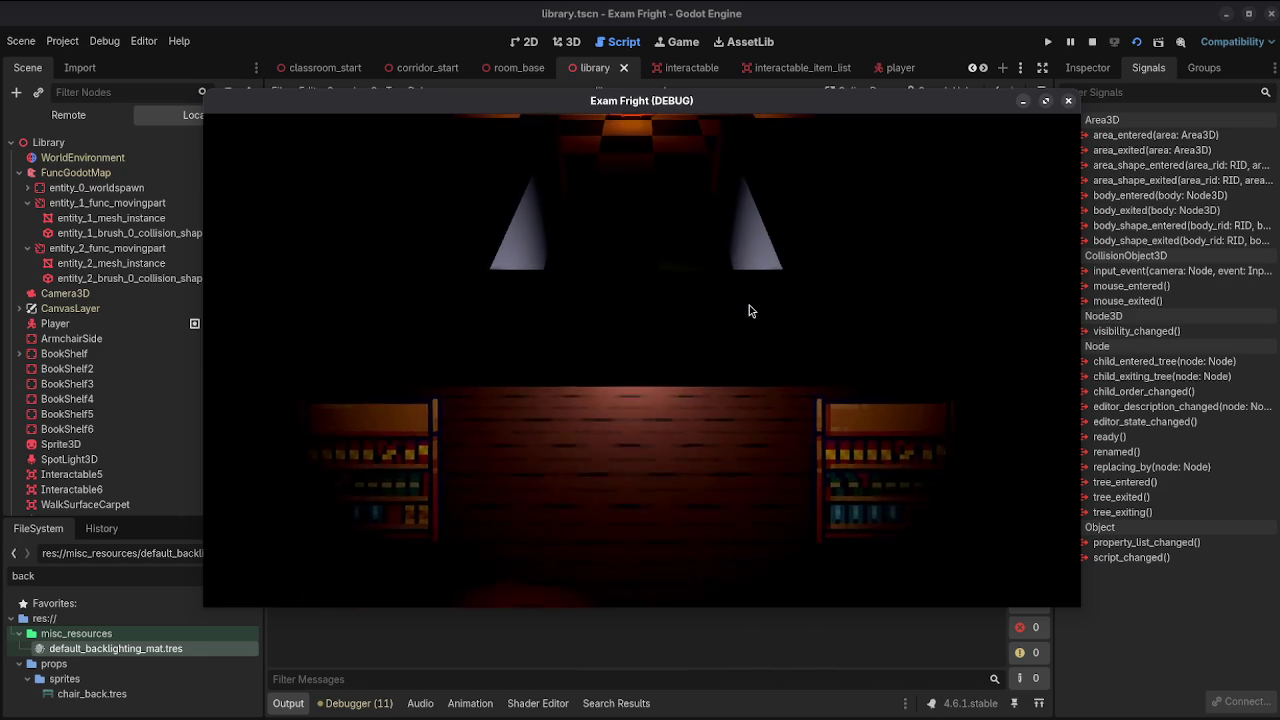
pyautogui.press('Up')
pyautogui.press('Up')
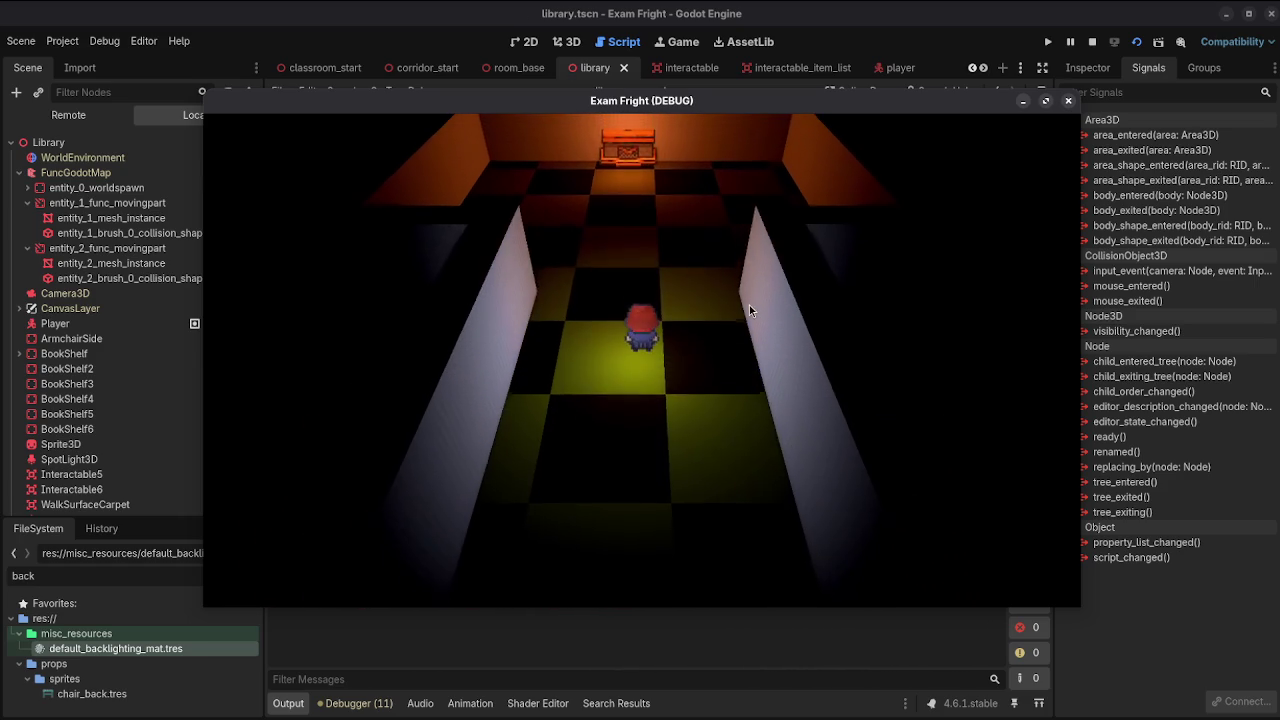
pyautogui.press('Down')
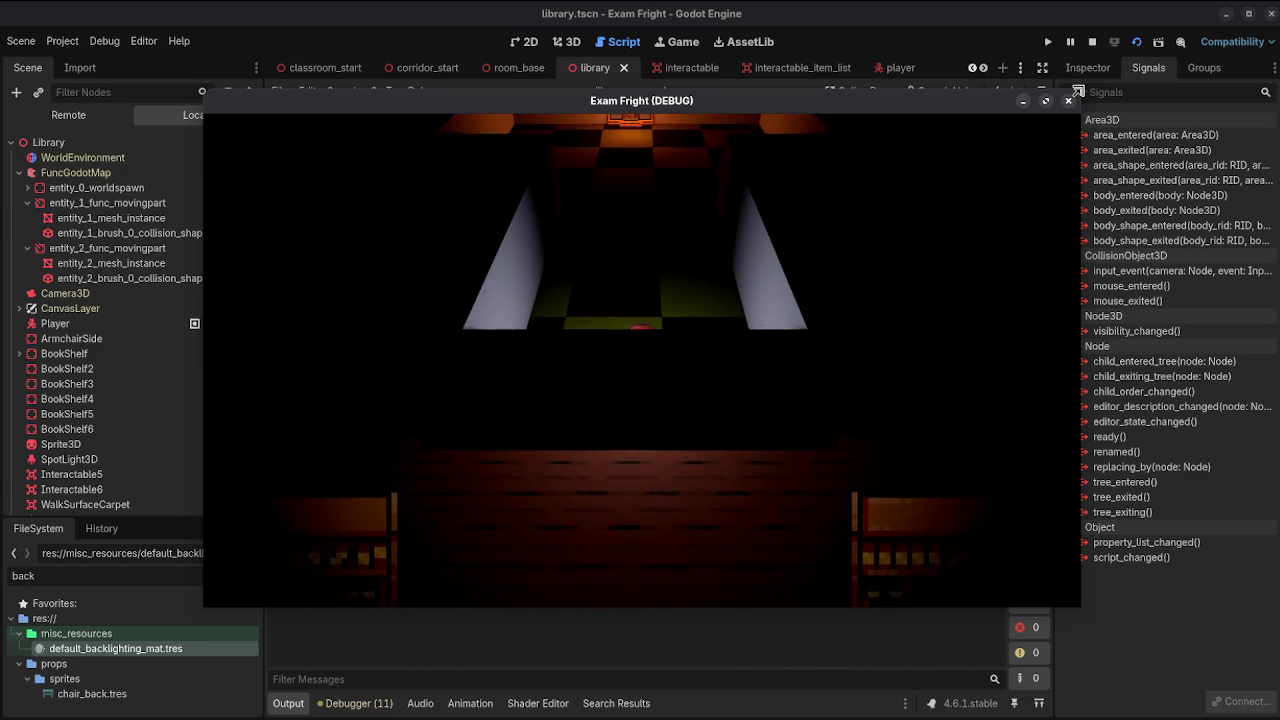
pyautogui.click(1069, 101)
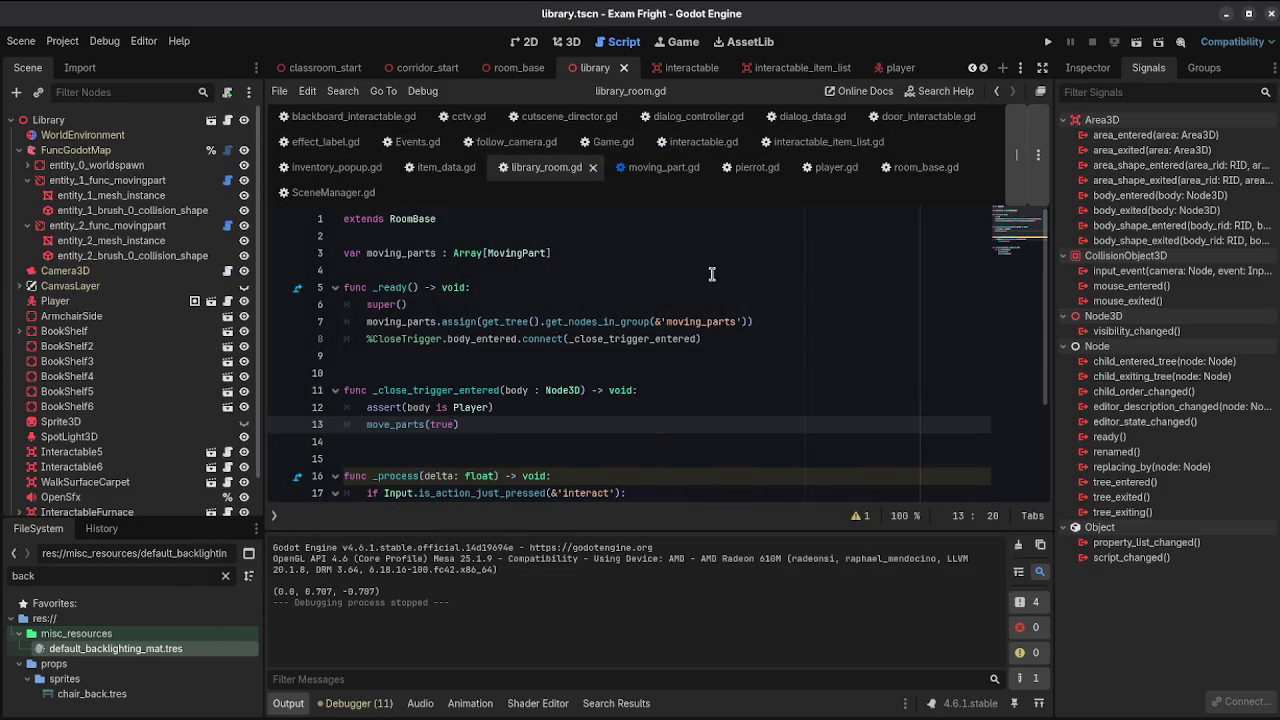
# Step: Declare a close_trigger_entered variable set to false above moving_parts
pyautogui.click(725, 237)
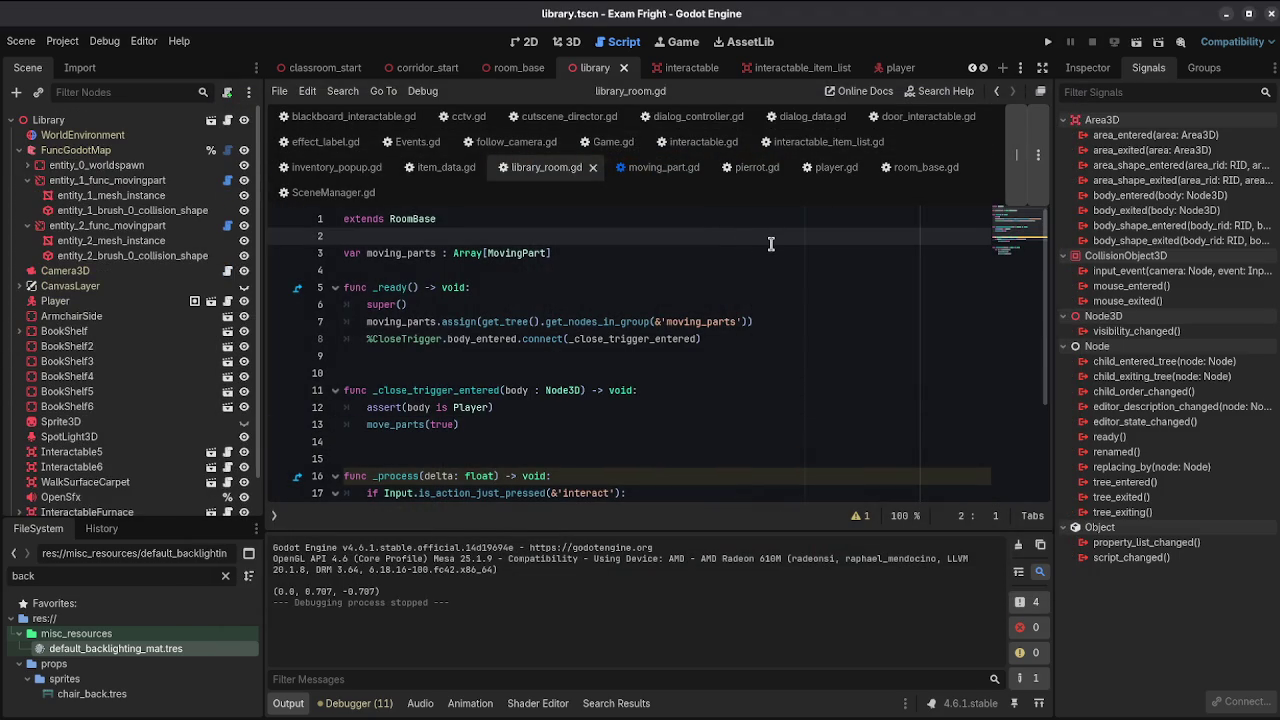
pyautogui.press('Down')
pyautogui.press('End')
pyautogui.press('Return')
pyautogui.press('Up')
pyautogui.press('Up')
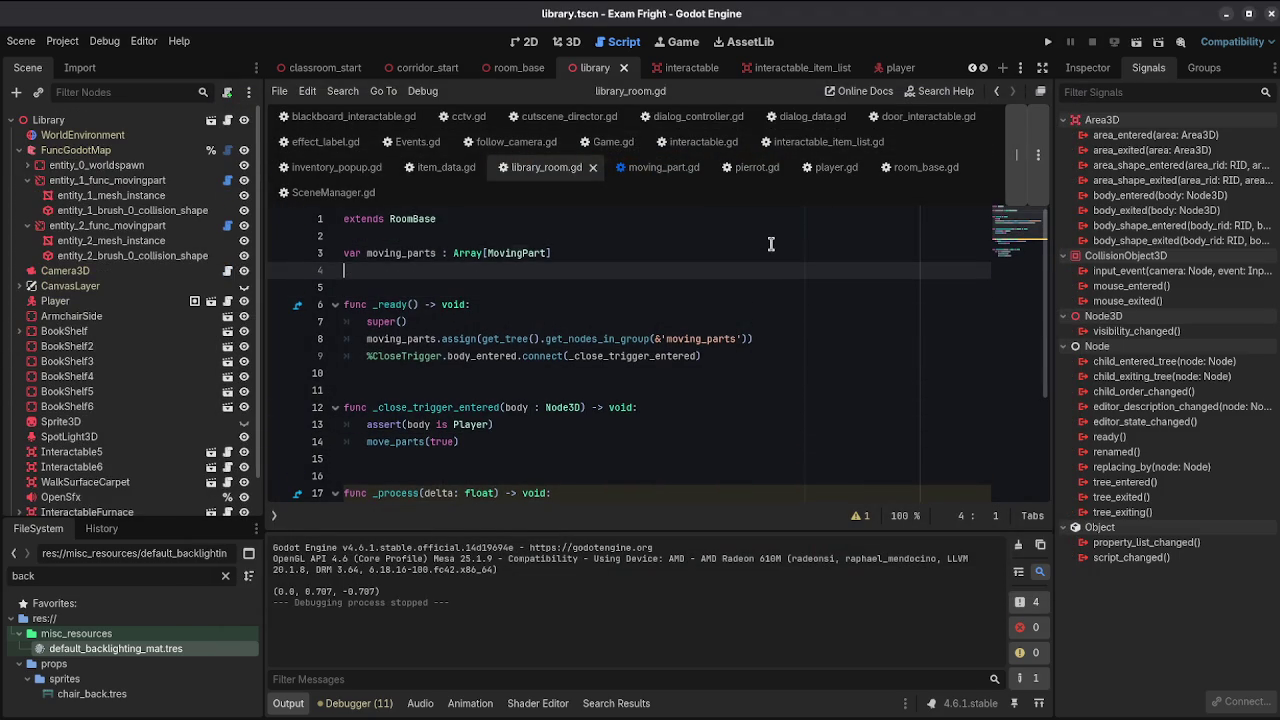
pyautogui.press('Return')
pyautogui.write('va')
pyautogui.write('lose')
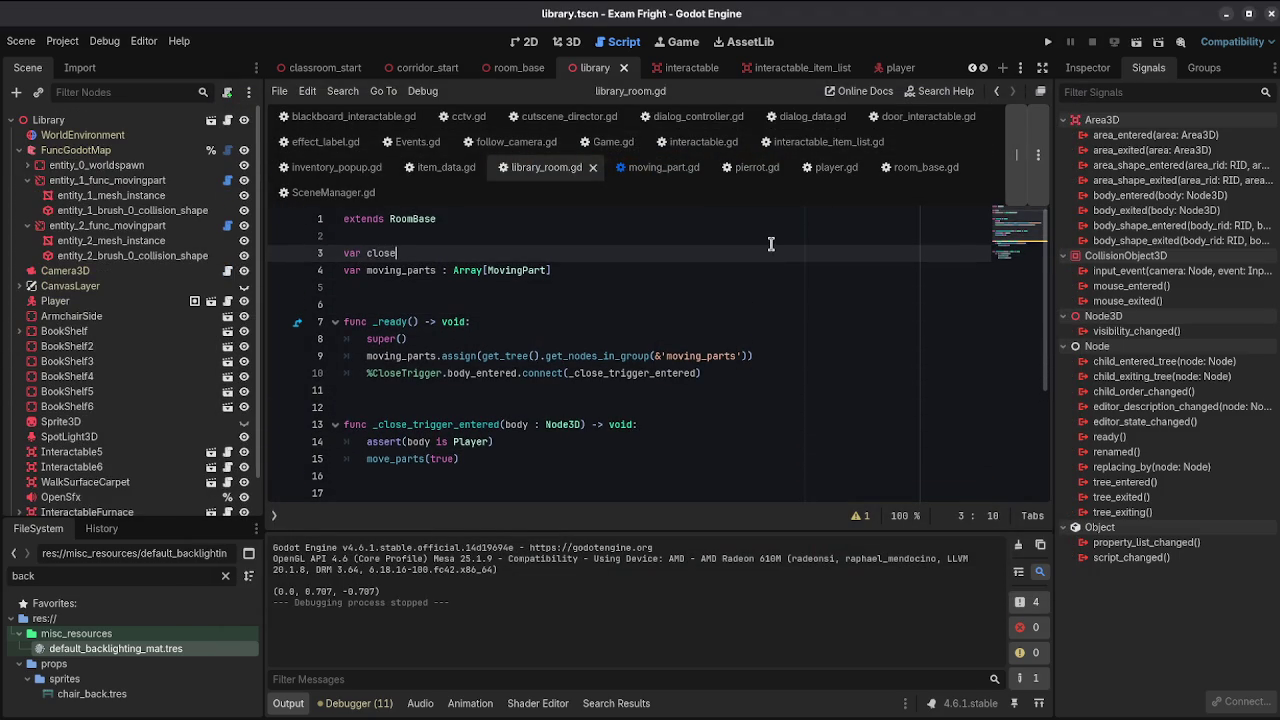
pyautogui.write('entered := f')
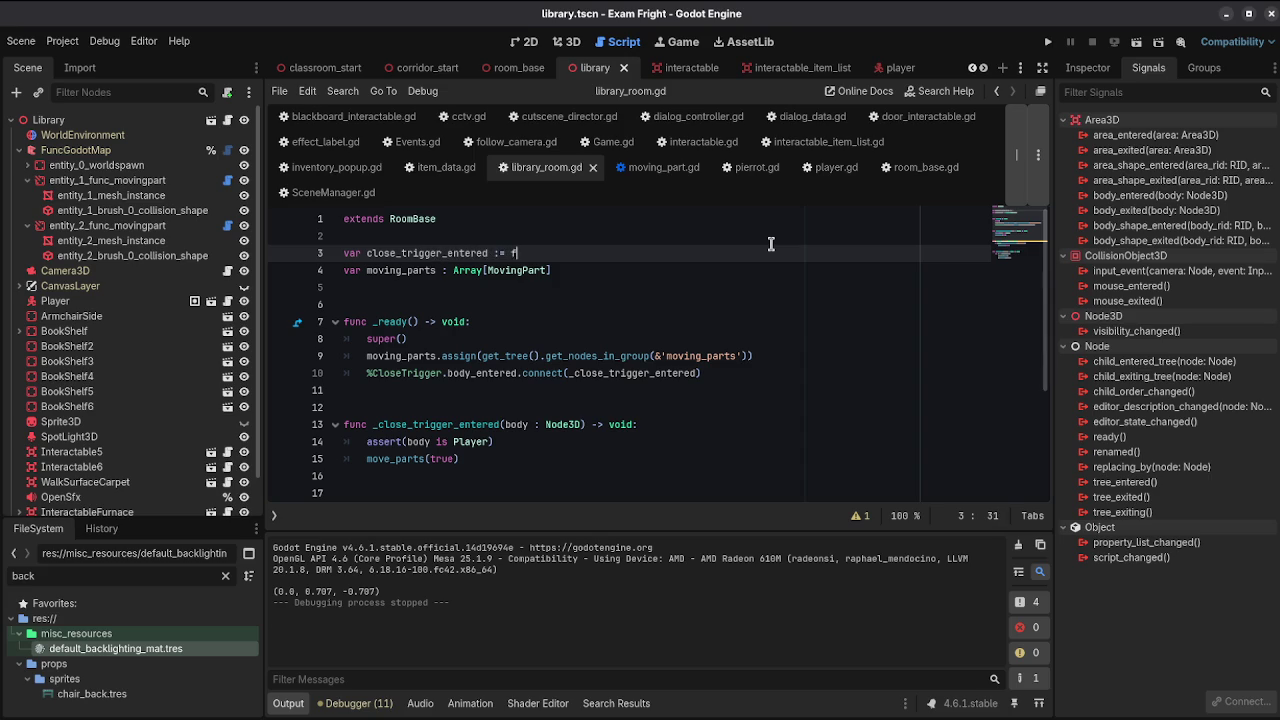
pyautogui.write('alse')
pyautogui.press('Down')
pyautogui.press('Down')
pyautogui.press('Down')
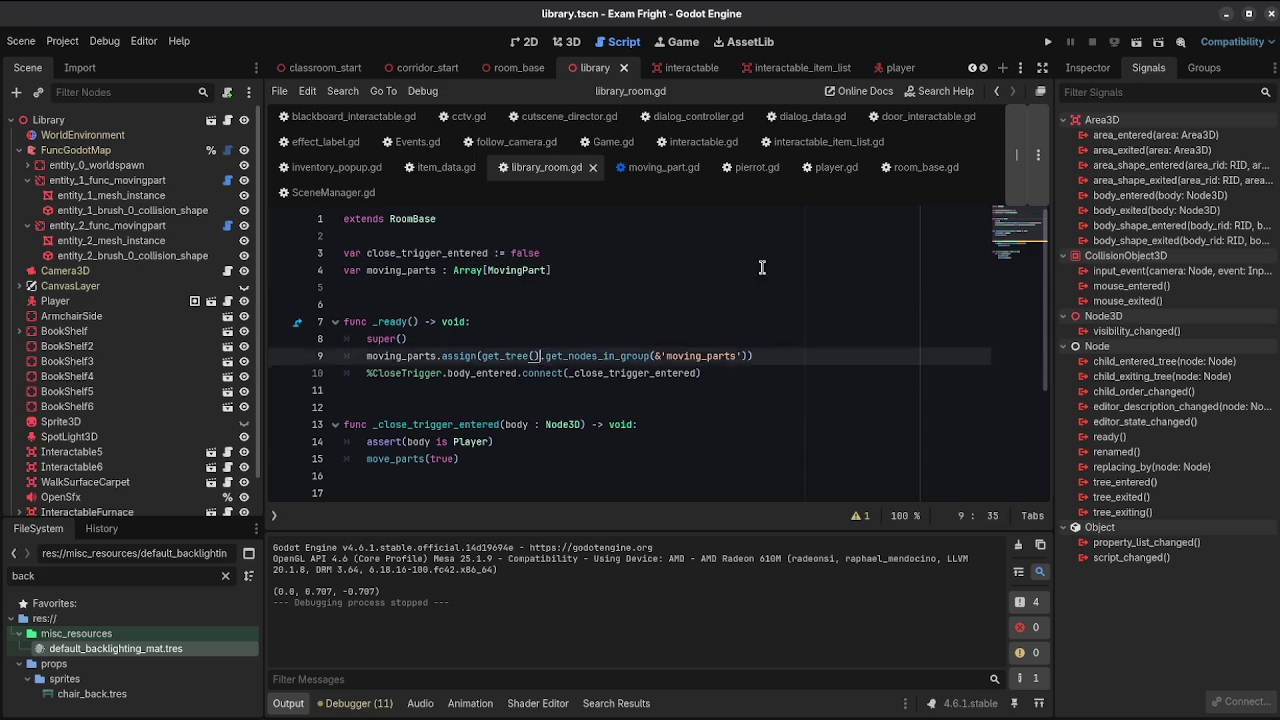
# Step: Start the close-trigger handler with 'if close_trigger_entered: return'
pyautogui.click(660, 441)
pyautogui.click(664, 426)
pyautogui.press('Return')
pyautogui.press('Return')
pyautogui.press('Up')
pyautogui.write('f clo')
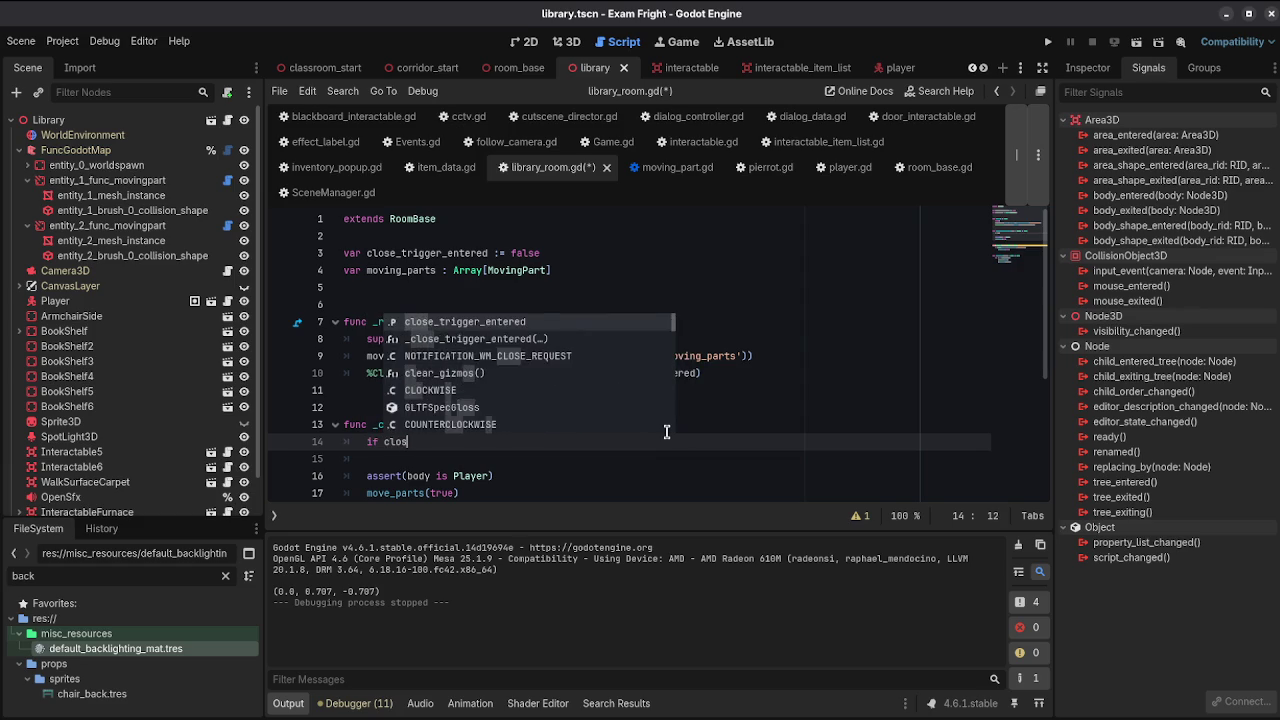
pyautogui.press('Return')
pyautogui.press('Return')
pyautogui.write('return')
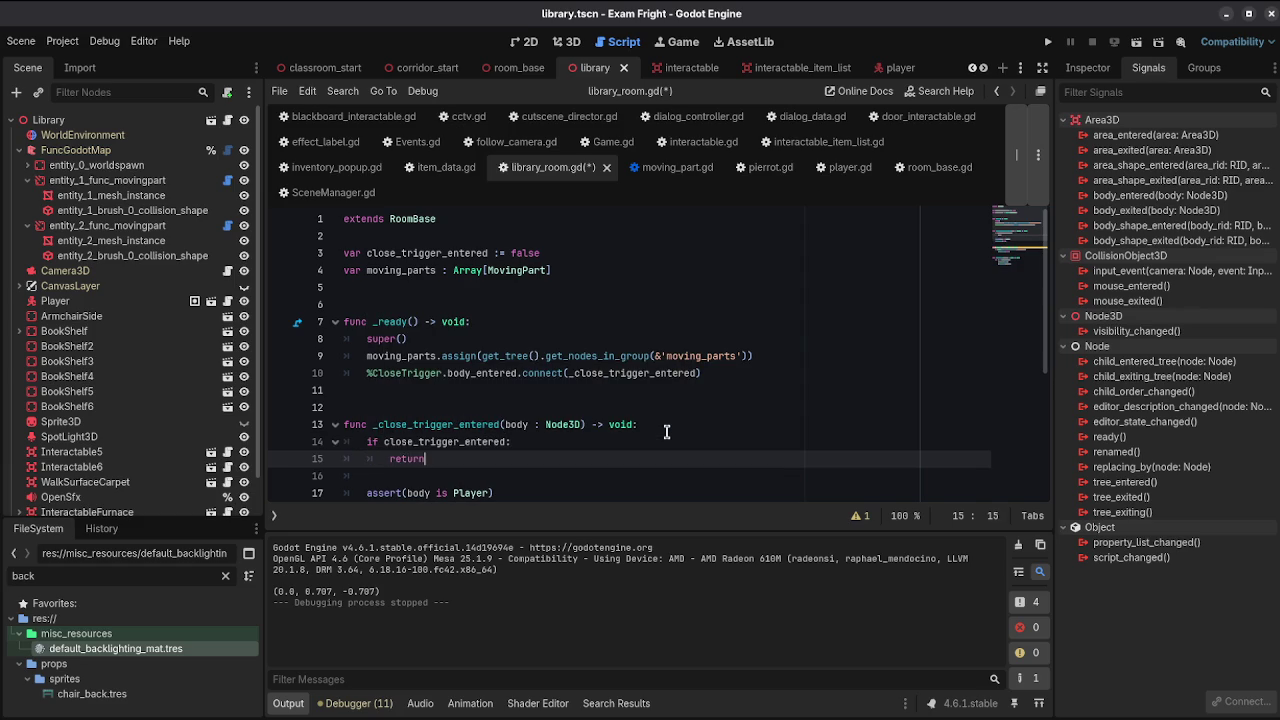
# Step: Set close_trigger_entered = true after move_parts(true) and save library_room.gd
pyautogui.scroll(-4, 667, 432)
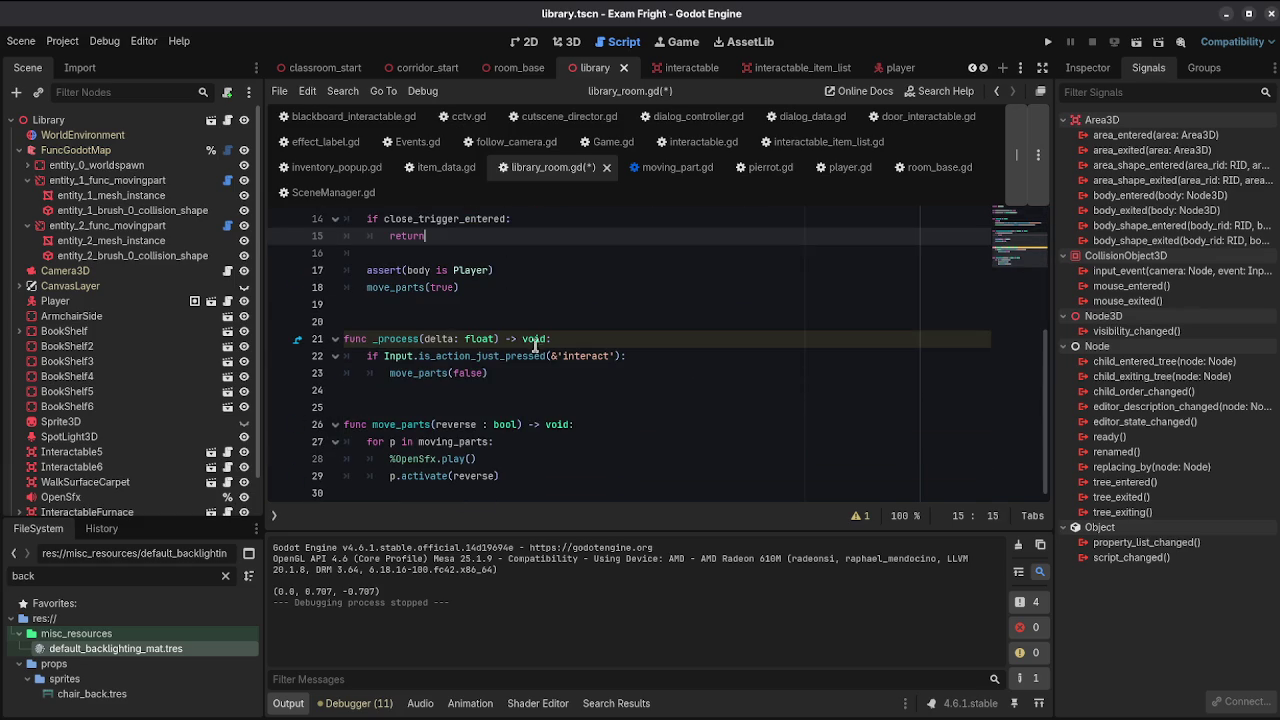
pyautogui.click(480, 288)
pyautogui.press('Return')
pyautogui.write('clo')
pyautogui.press('Return')
pyautogui.write('= true')
pyautogui.hotkey('ctrl', 's')
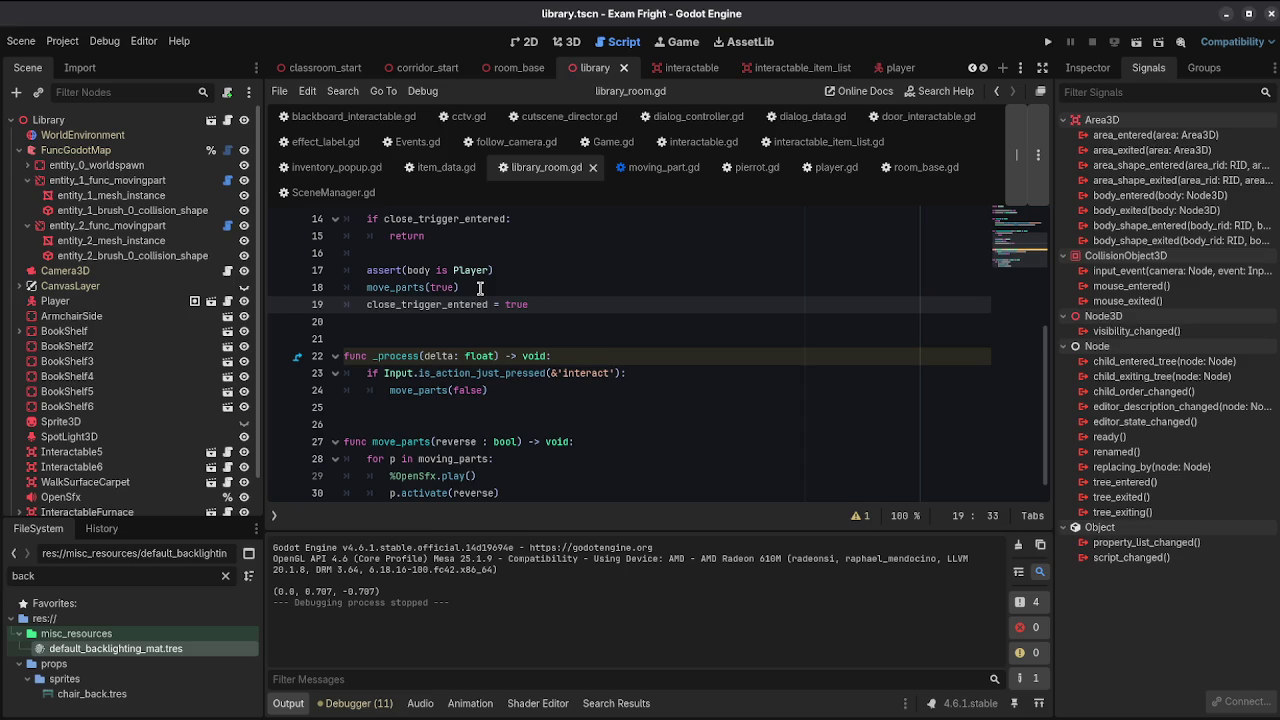
# Step: After checking Game.gd's variables, append 'and Game.debug' to the interact check in library_room.gd
pyautogui.scroll(-1, 707, 381)
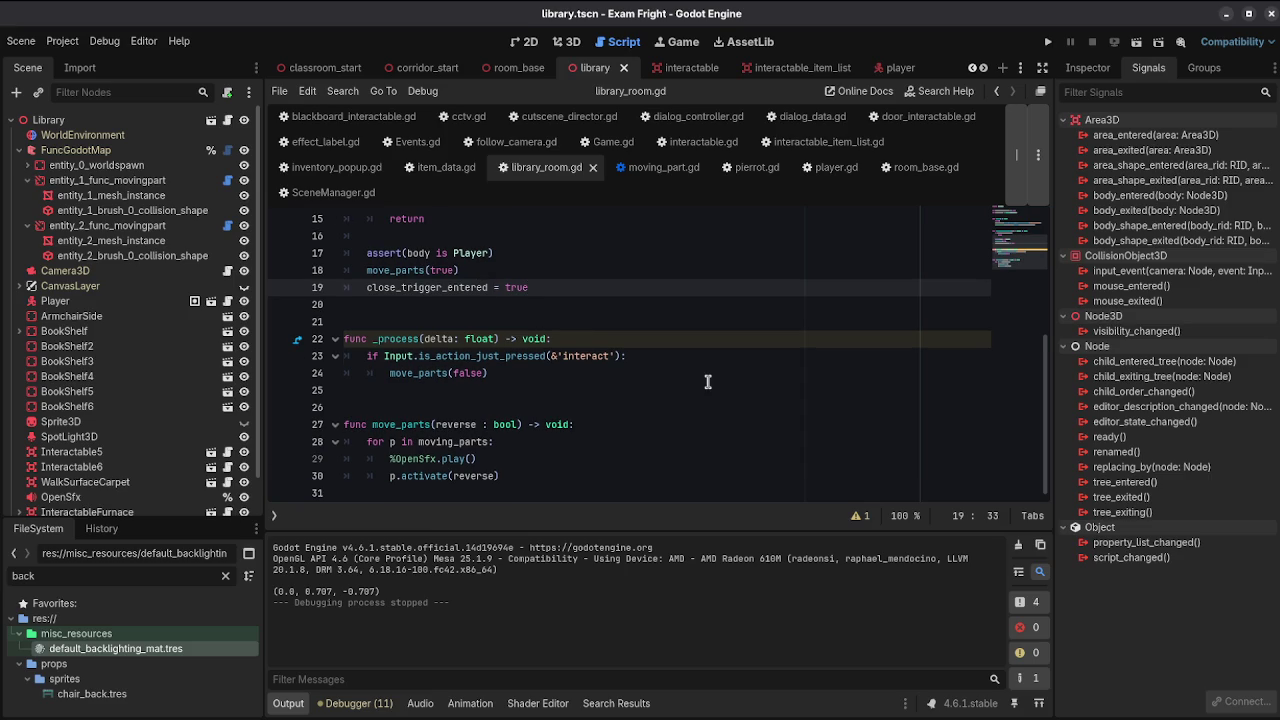
pyautogui.click(613, 141)
pyautogui.scroll(3, 643, 357)
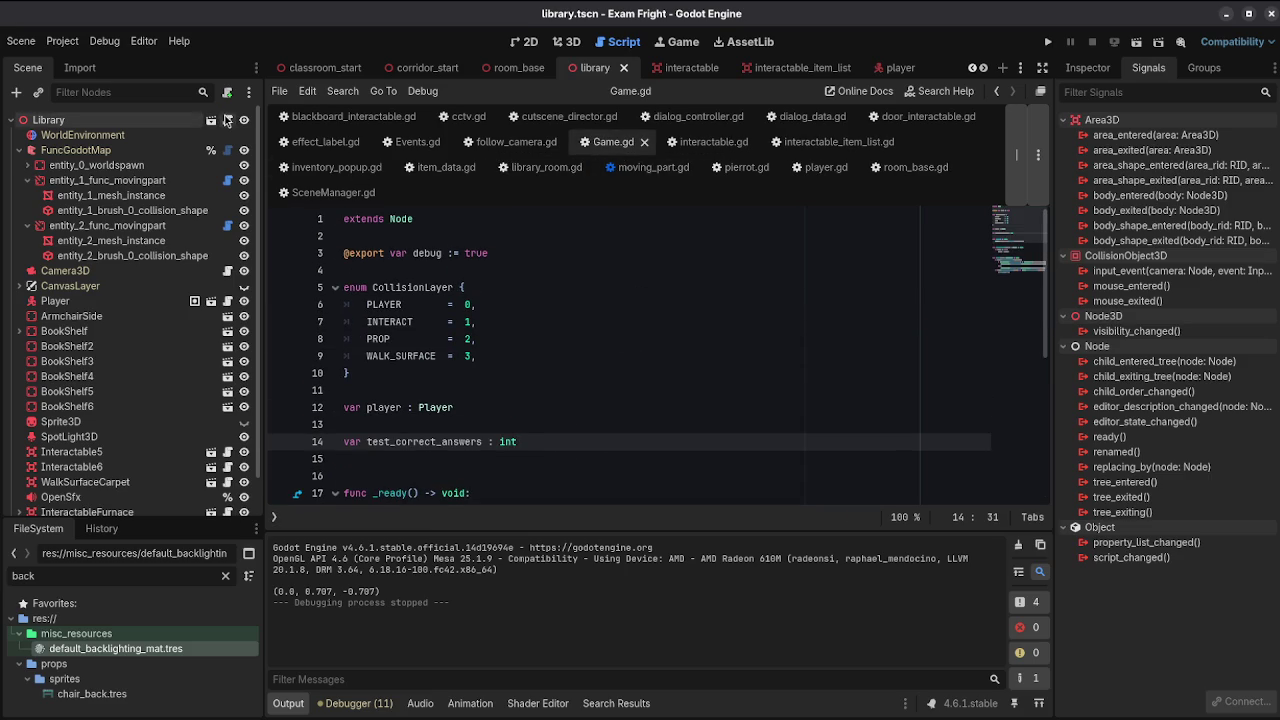
pyautogui.click(540, 167)
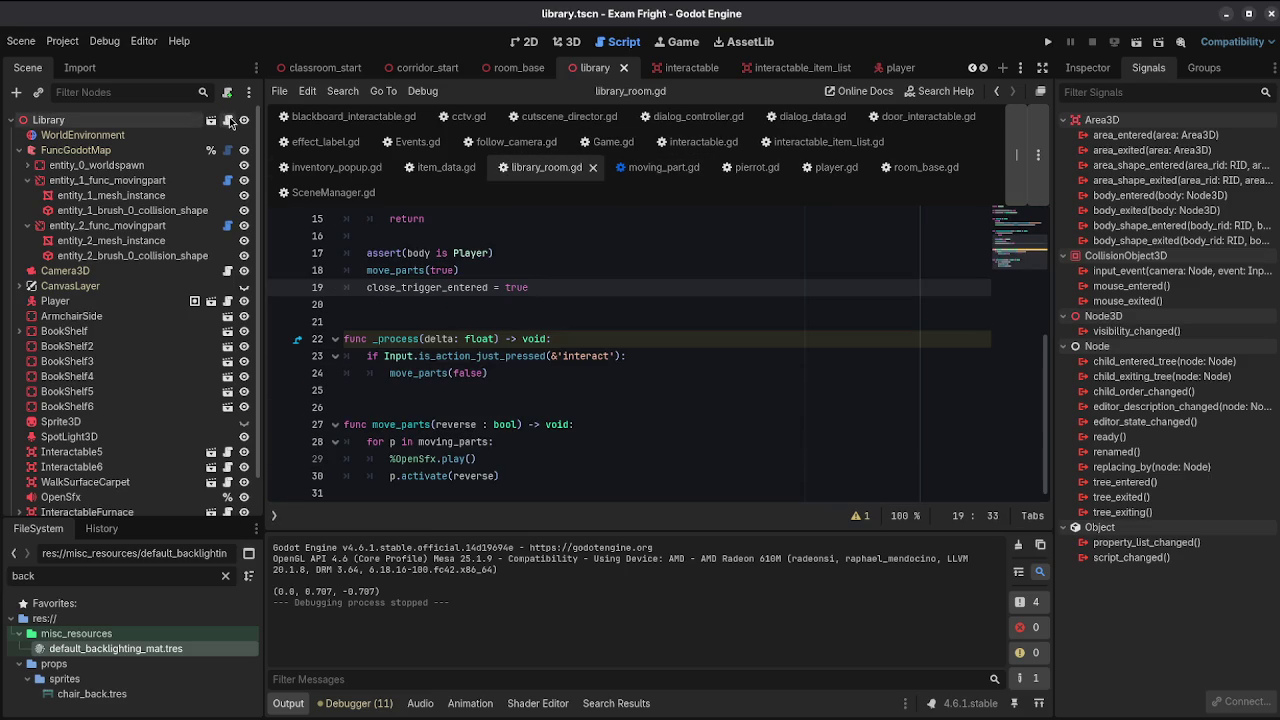
pyautogui.click(621, 357)
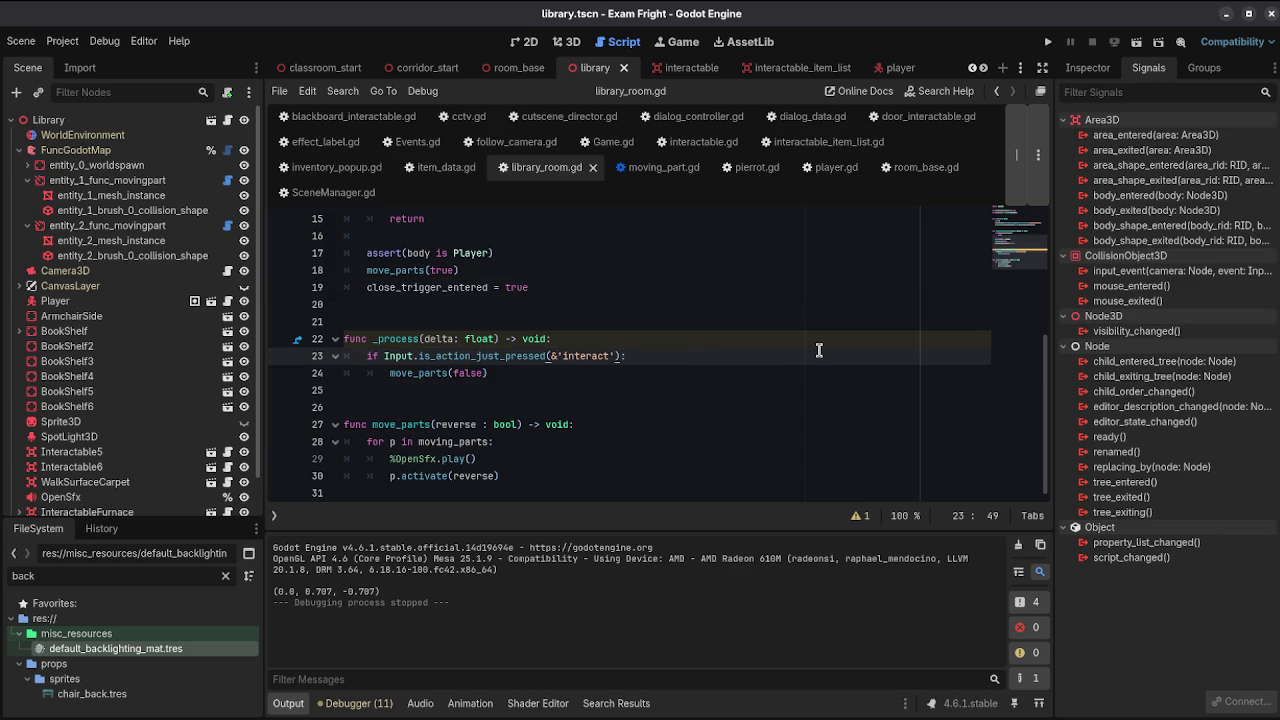
pyautogui.write('ame.debug')
pyautogui.scroll(4, 818, 350)
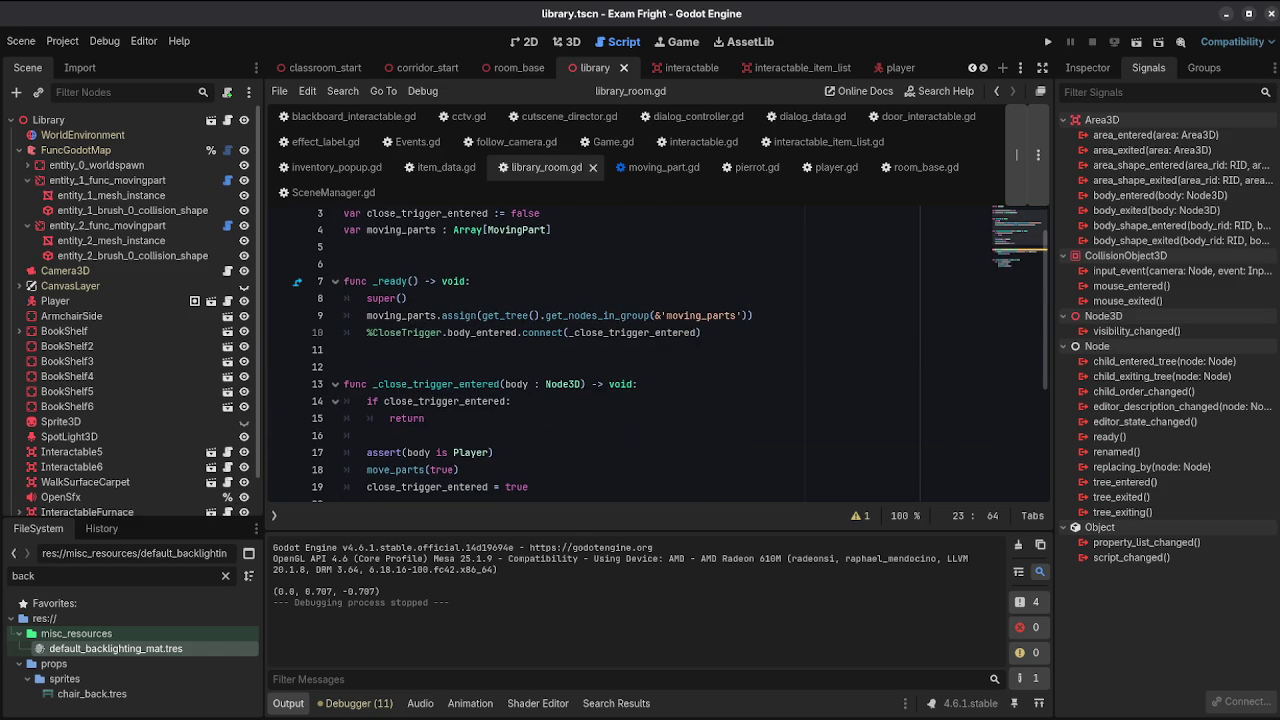
pyautogui.click(1225, 8)
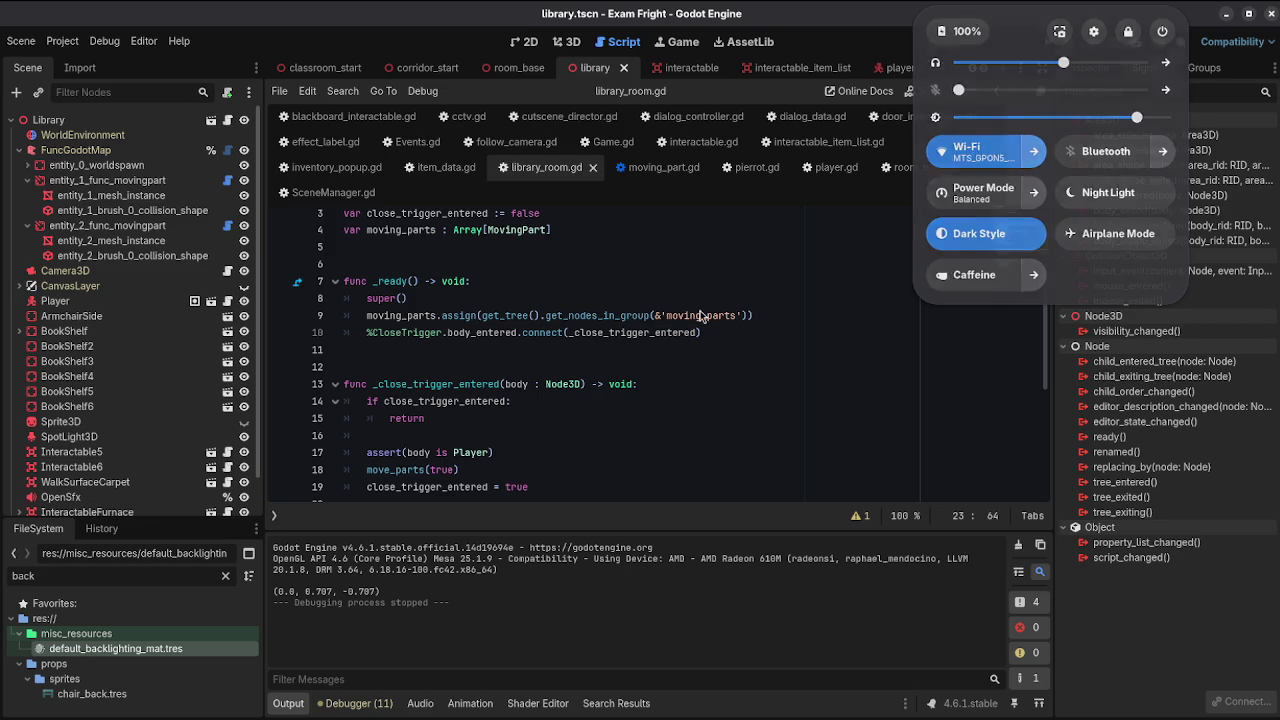
pyautogui.click(638, 241)
pyautogui.scroll(1, 638, 241)
pyautogui.click(641, 231)
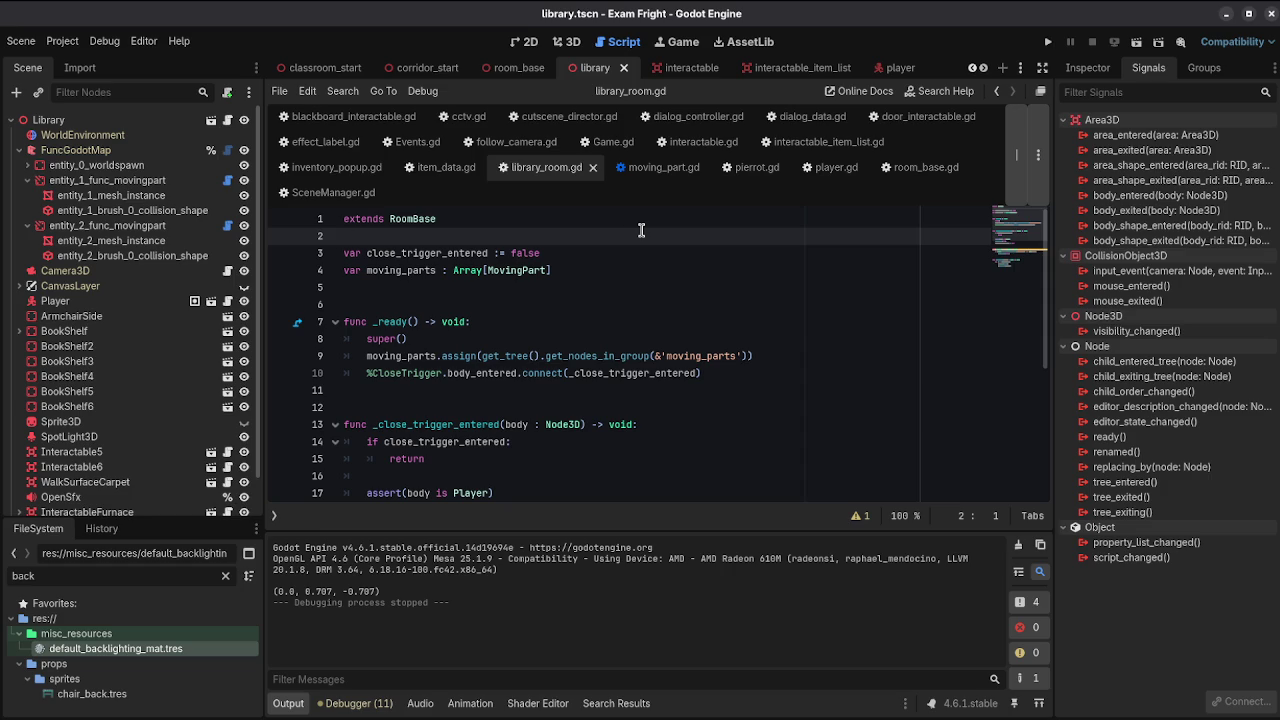
pyautogui.press('Return')
pyautogui.press('Return')
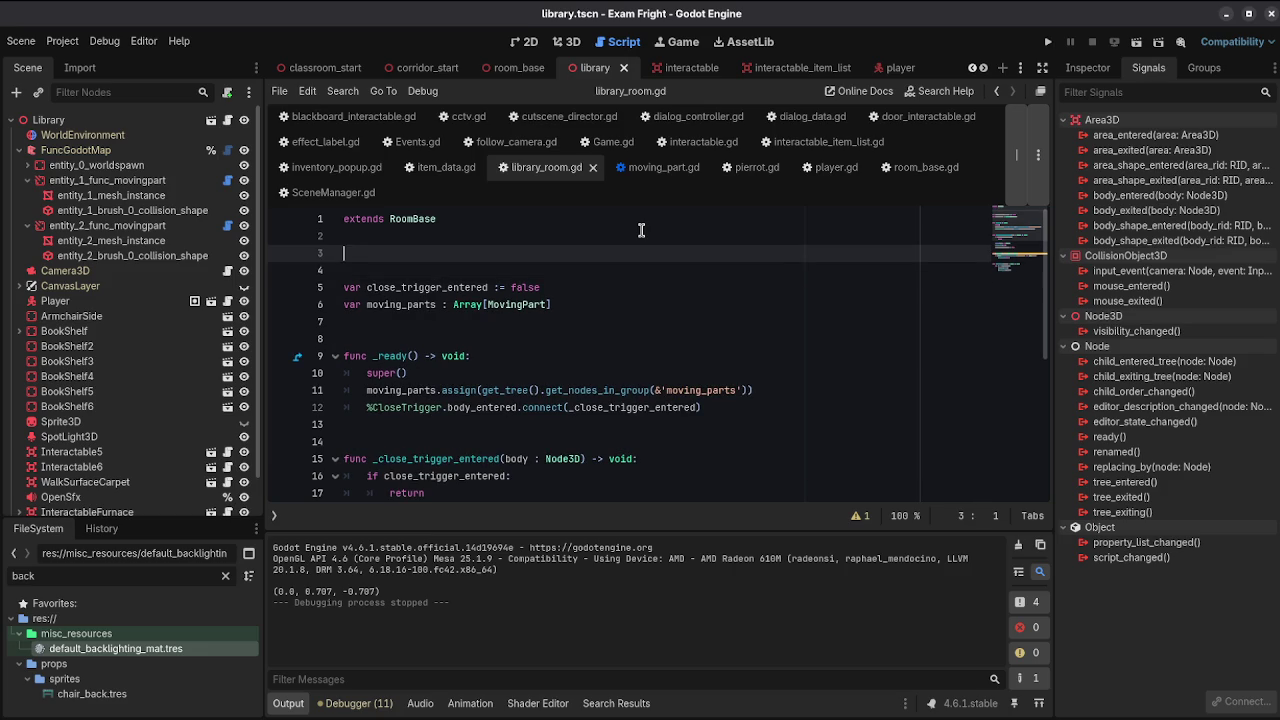
pyautogui.write('@export var')
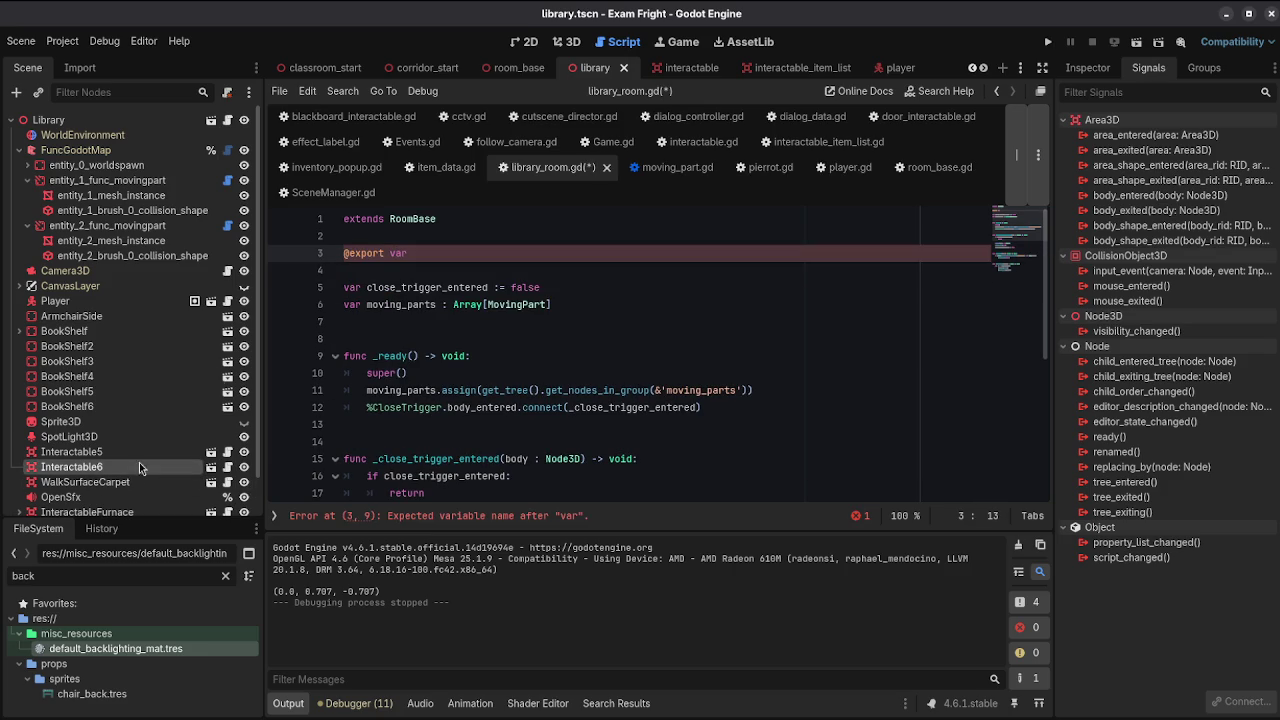
pyautogui.click(557, 50)
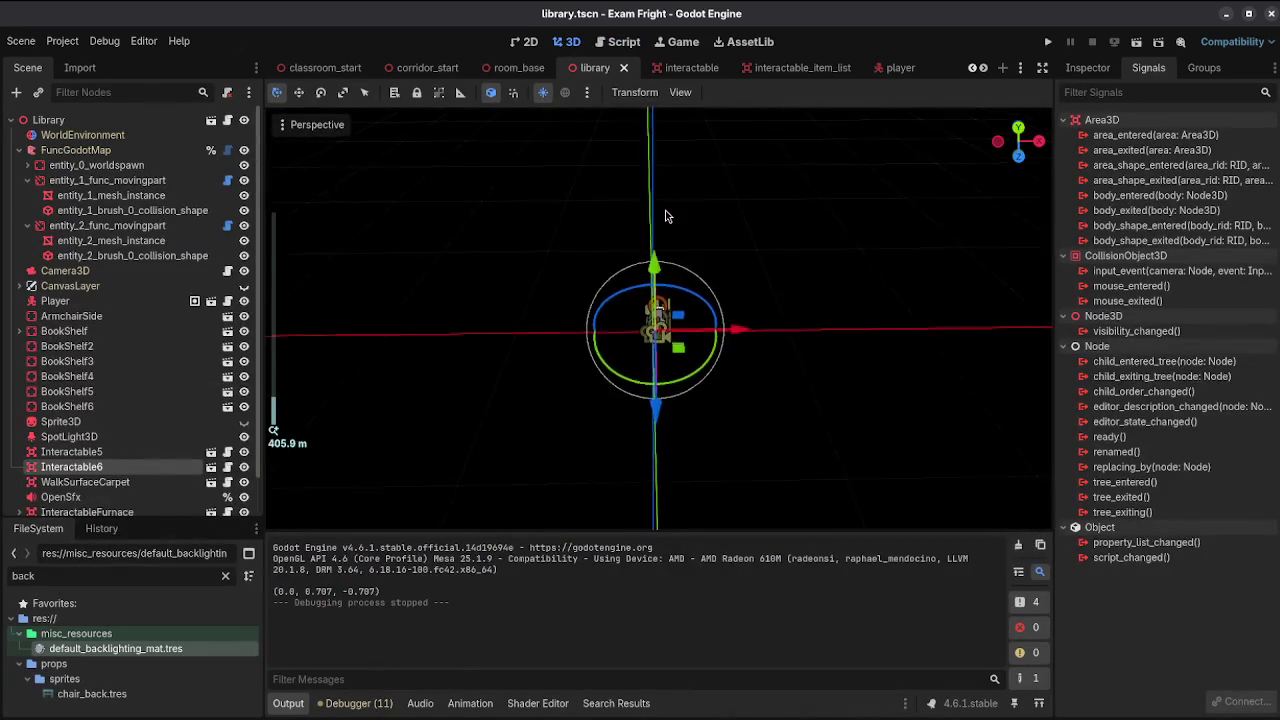
pyautogui.moveTo(667, 215)
pyautogui.mouseDown()
pyautogui.moveTo(645, 117)
pyautogui.moveTo(560, 330)
pyautogui.mouseUp()
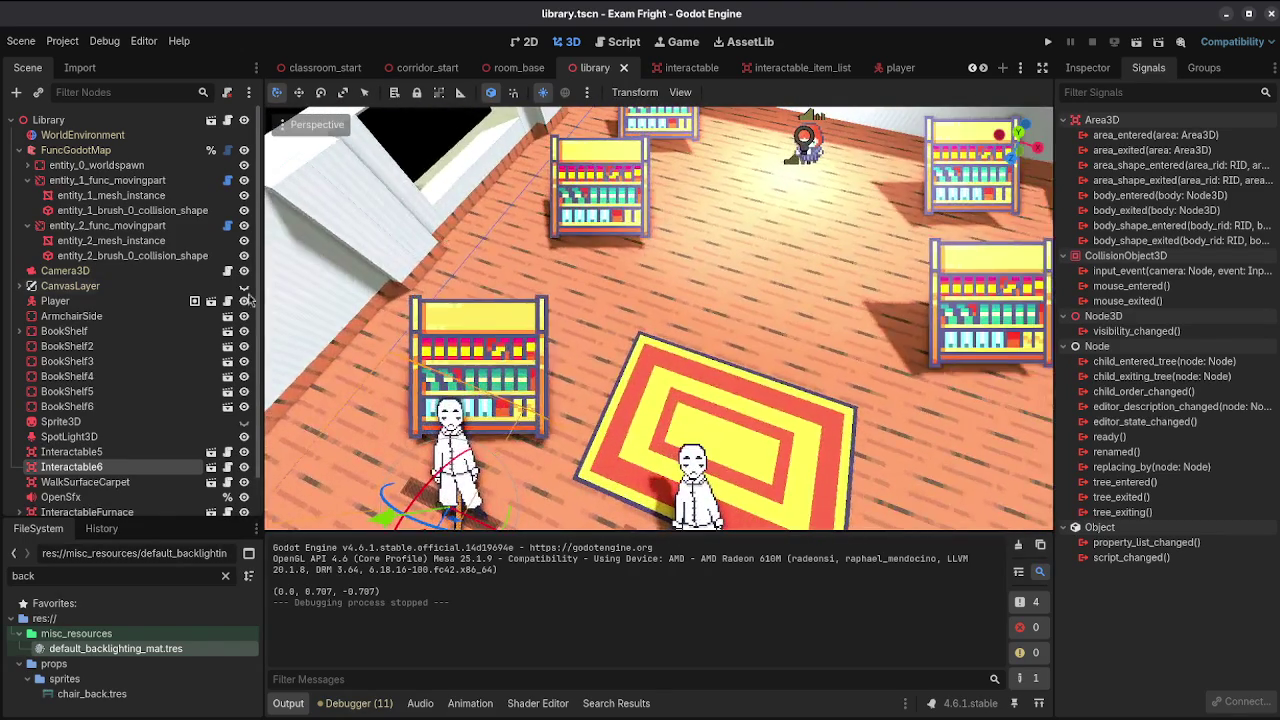
pyautogui.click(227, 467)
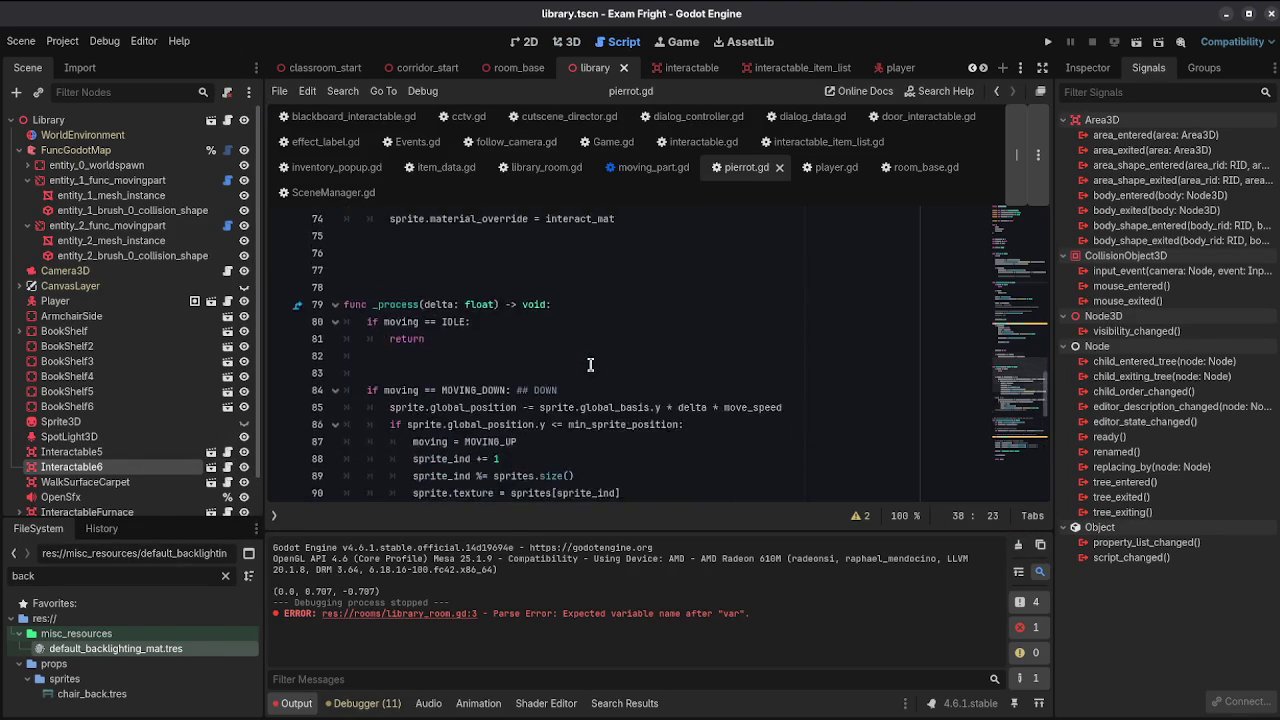
# Step: Add 'class_name Cutboard' above extends Interactable in pierrot.gd, save, and return to library_room.gd
pyautogui.scroll(12, 590, 364)
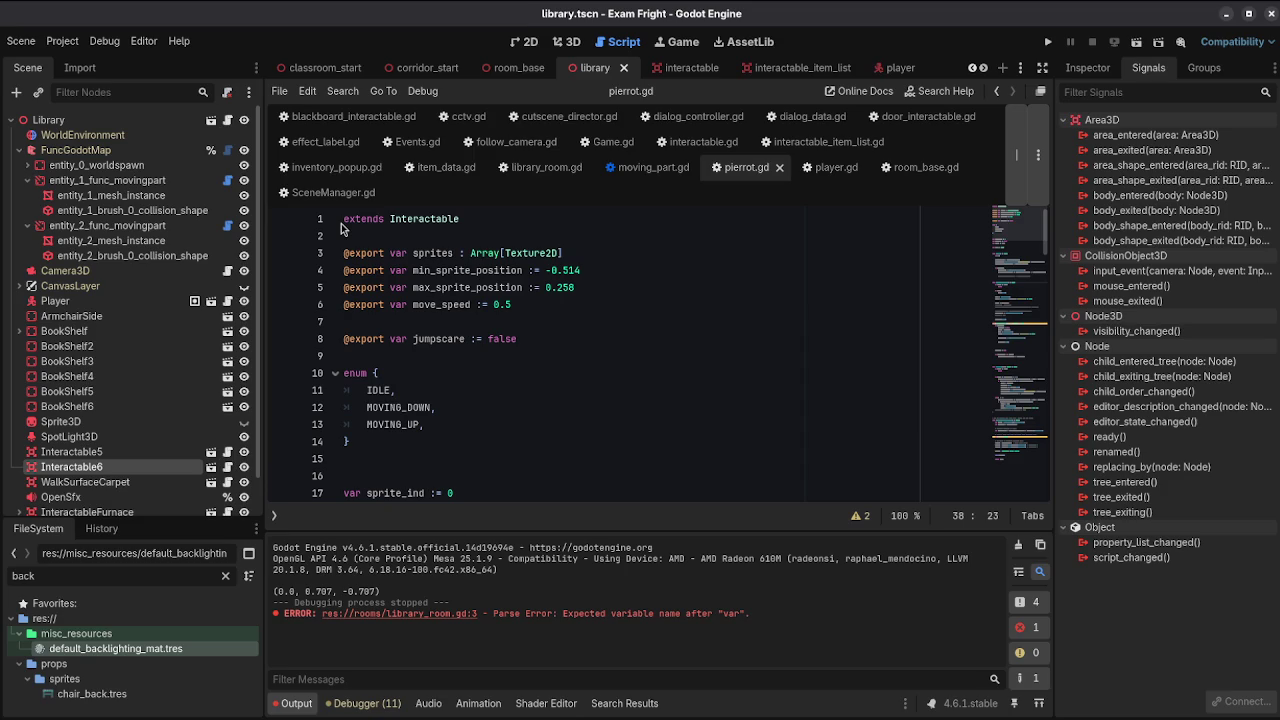
pyautogui.click(343, 220)
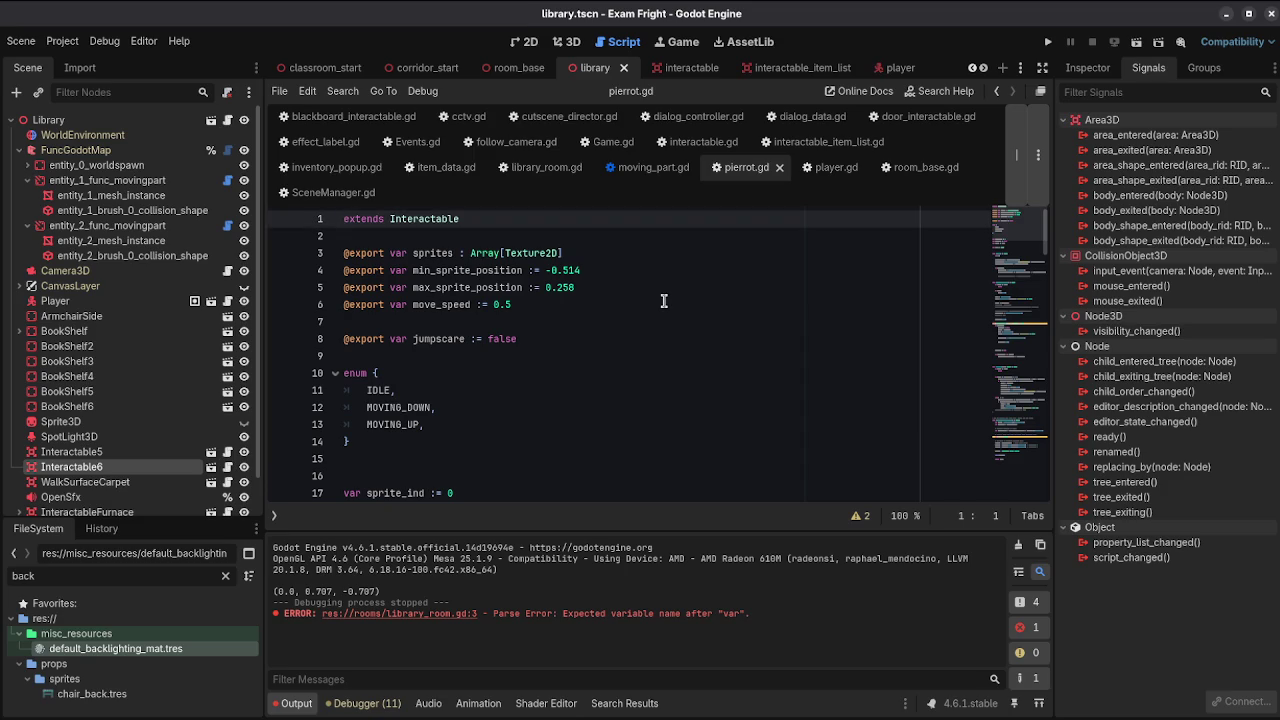
pyautogui.press('Return')
pyautogui.press('Up')
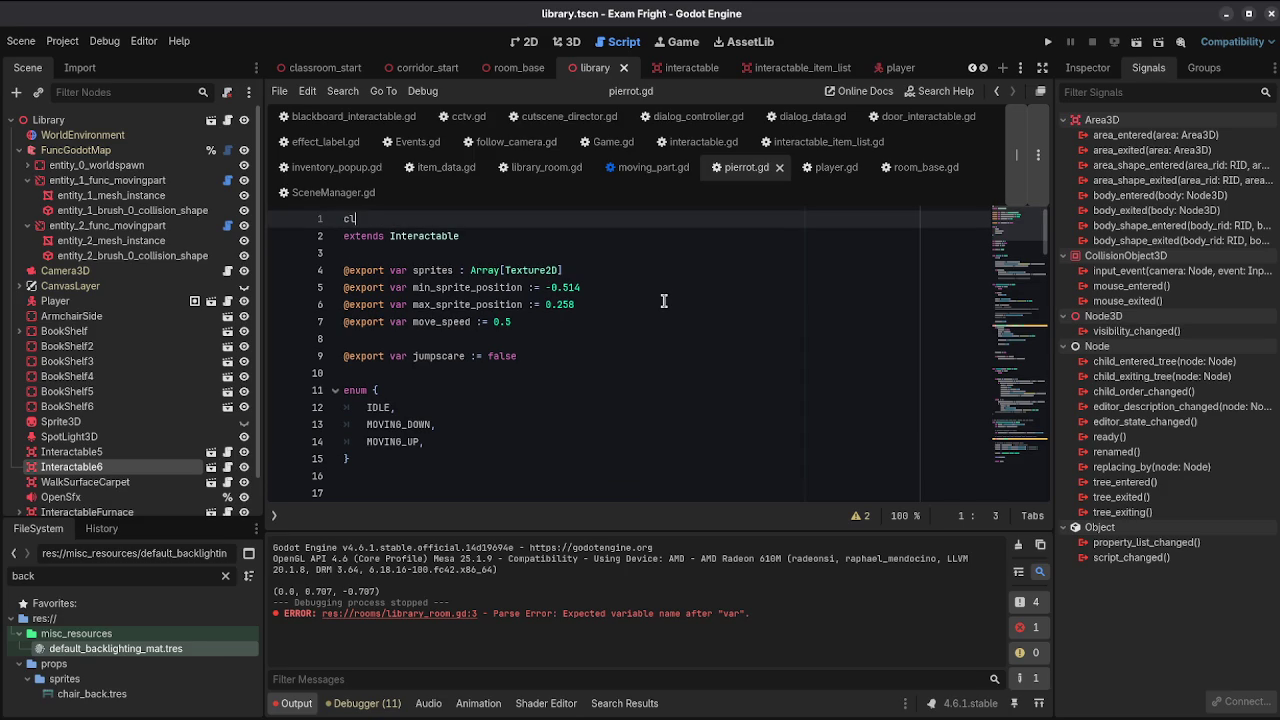
pyautogui.write('ass_name')
pyautogui.hotkey('ctrl', 's')
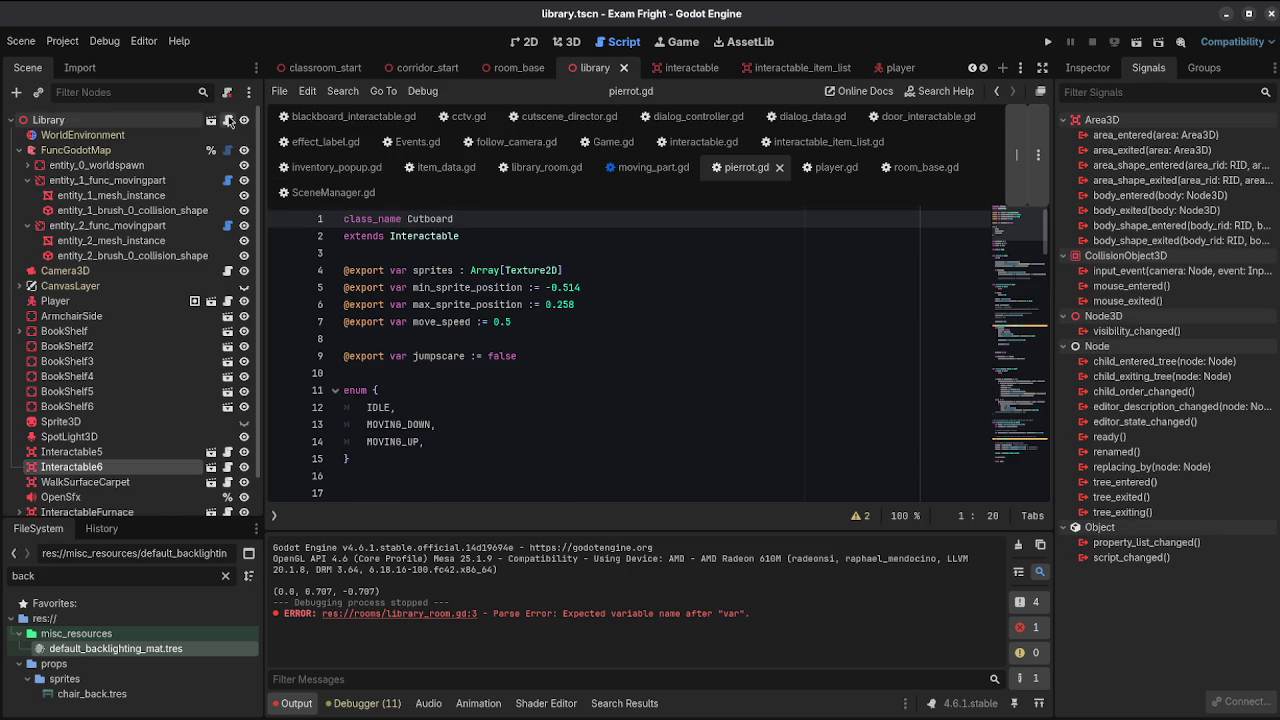
pyautogui.click(228, 120)
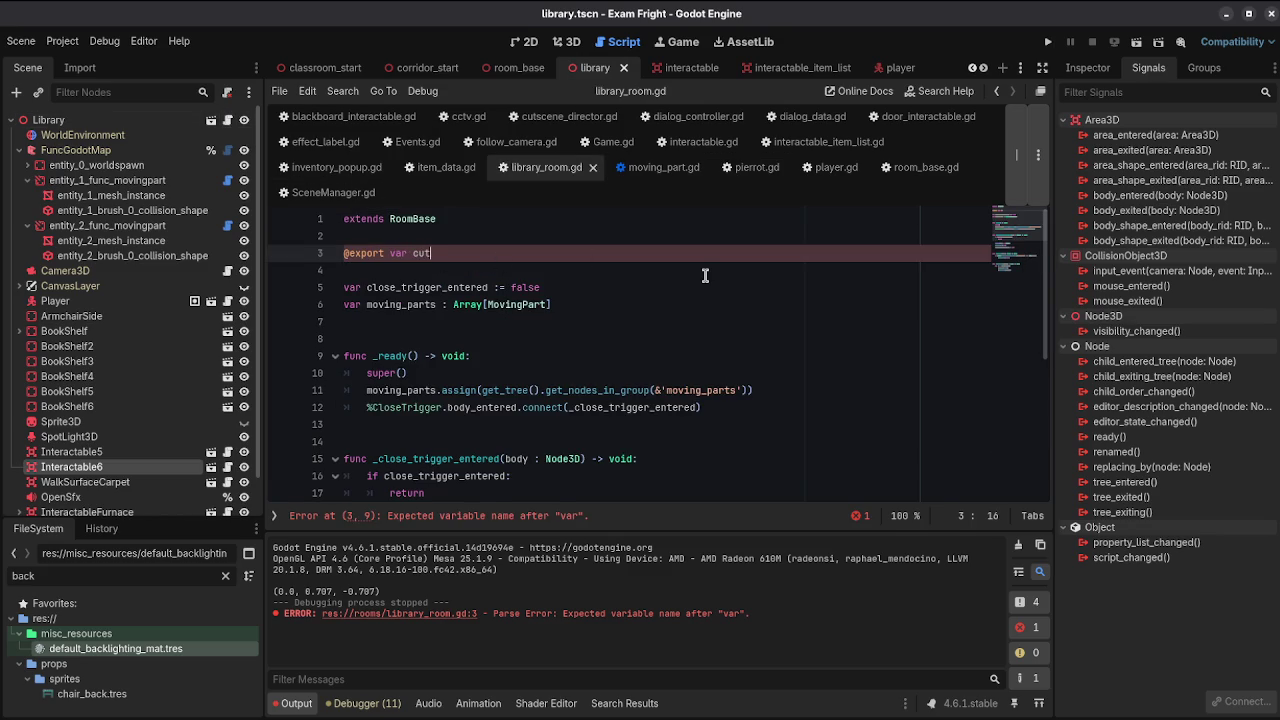
# Step: Complete the line as 'cutboard_answerd : Dictionary[Cutboard, int] = { }' and save the script
pyautogui.write('board_a')
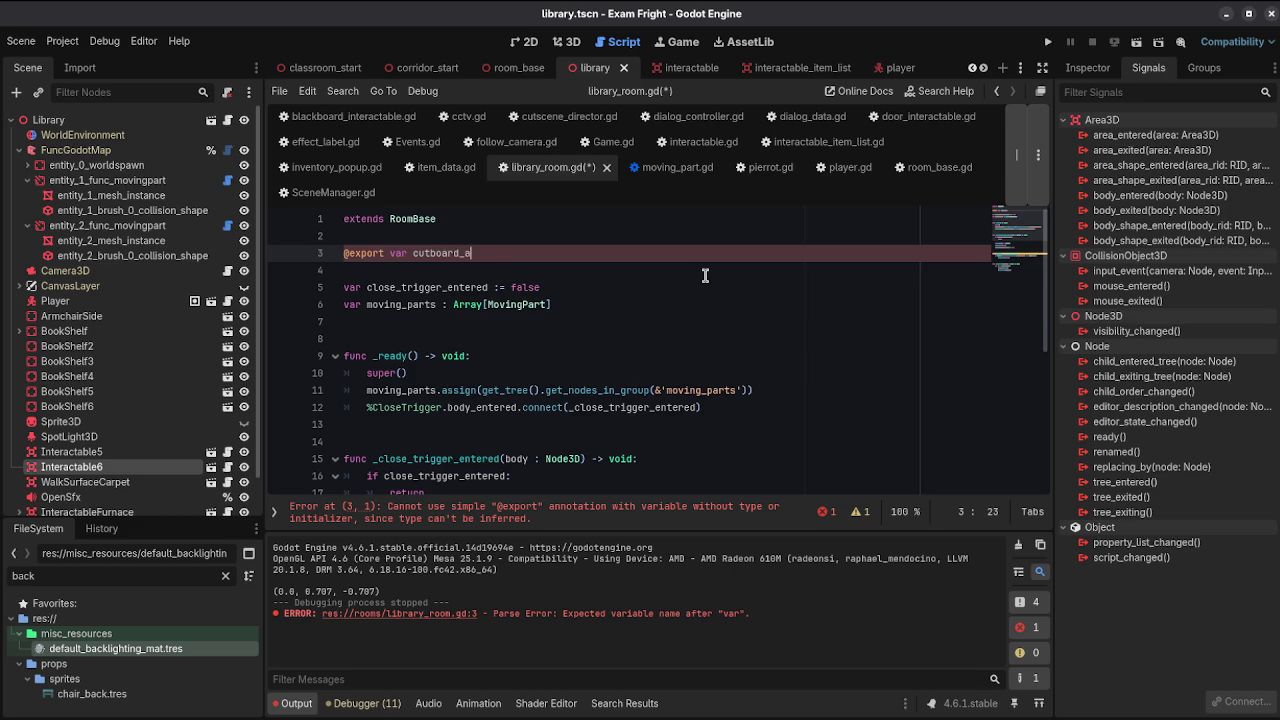
pyautogui.write('Dicti')
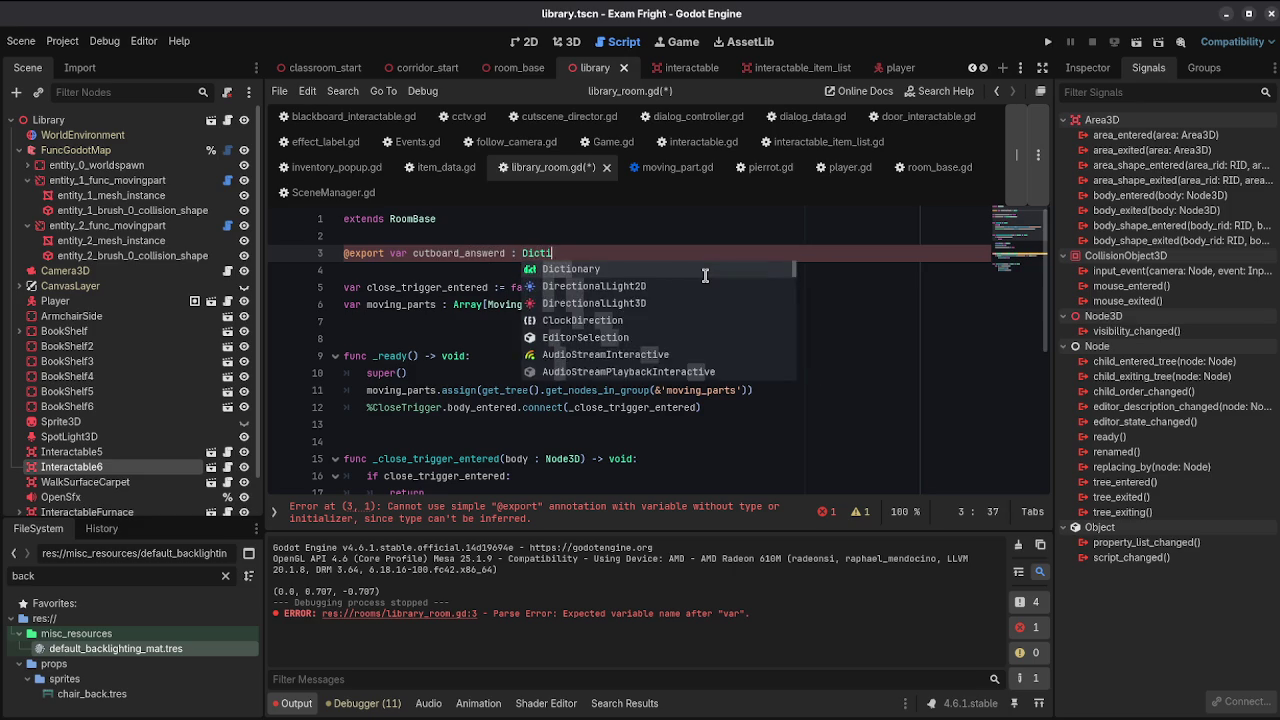
pyautogui.press('Return')
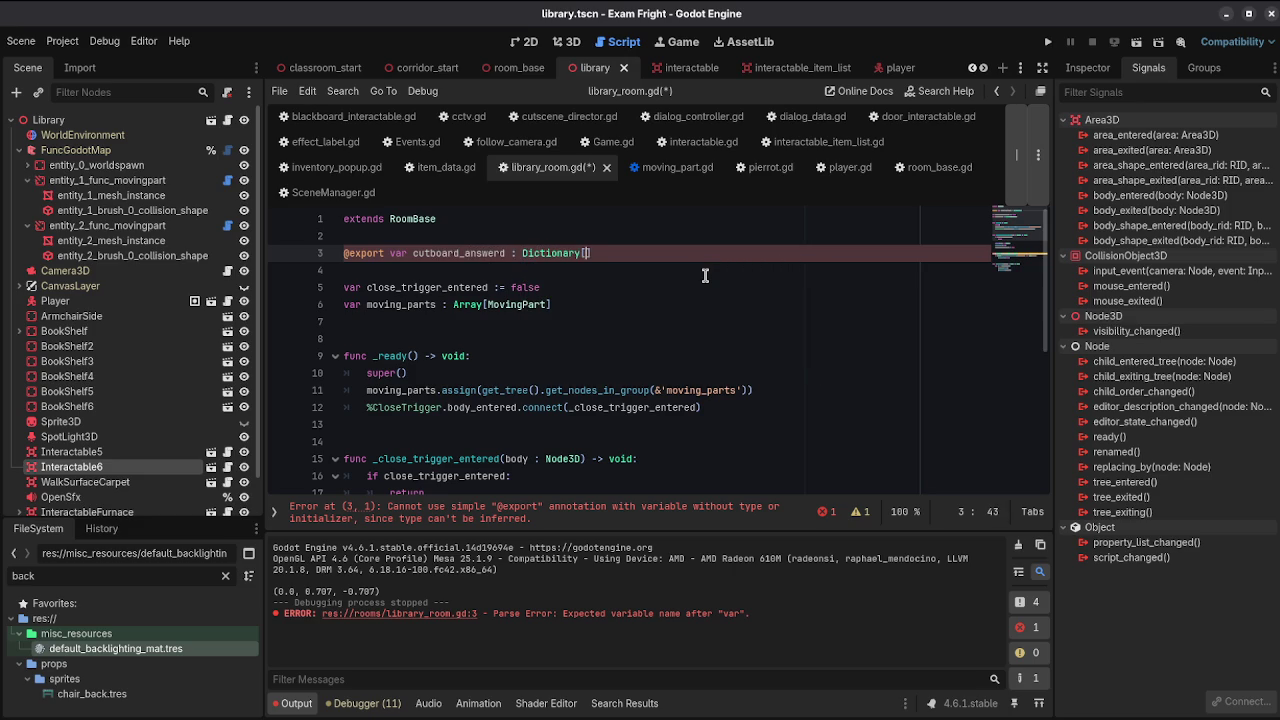
pyautogui.write('Cutbo')
pyautogui.press('Return')
pyautogui.write(', int] =')
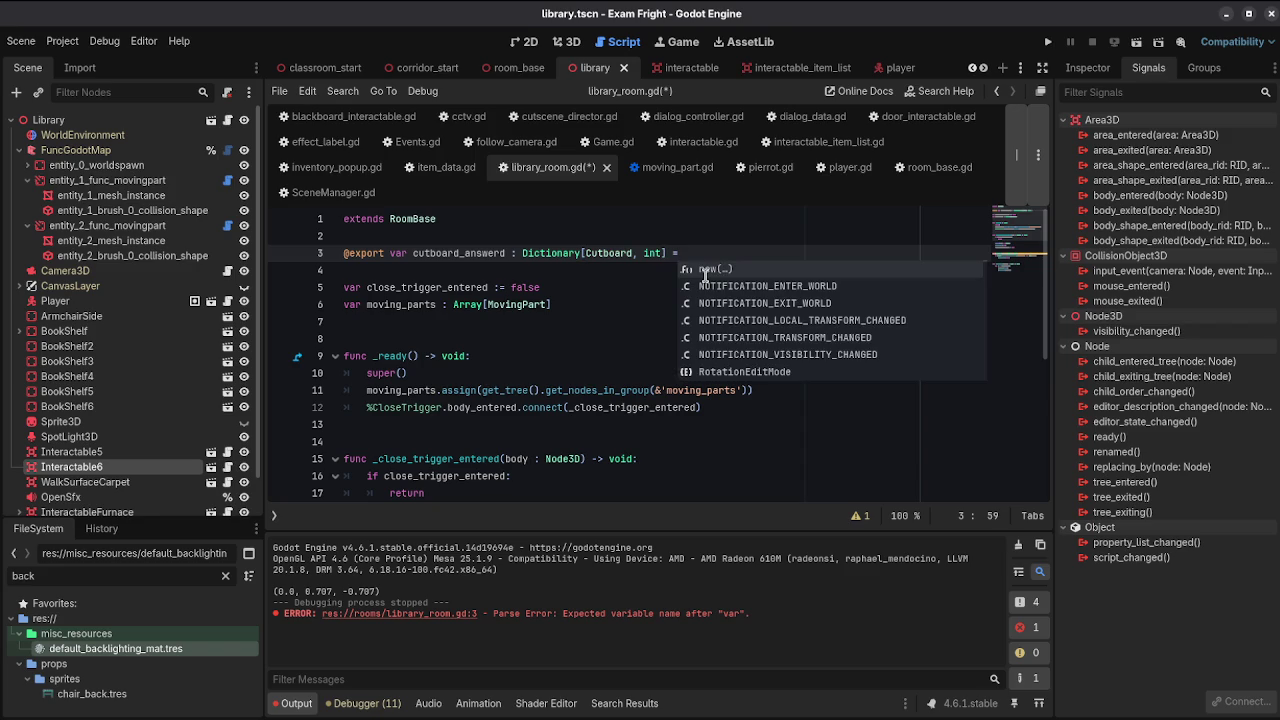
pyautogui.write(' {')
pyautogui.press('Return')
pyautogui.hotkey('ctrl', 's')
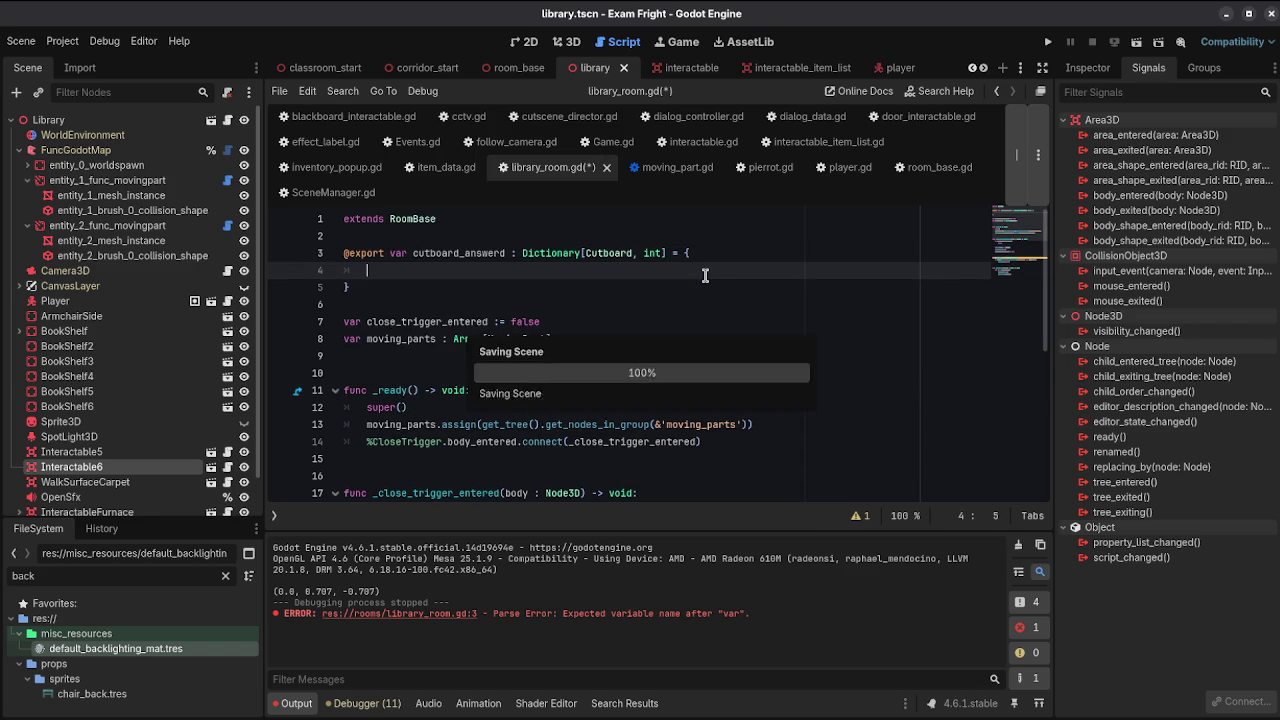
pyautogui.click(134, 120)
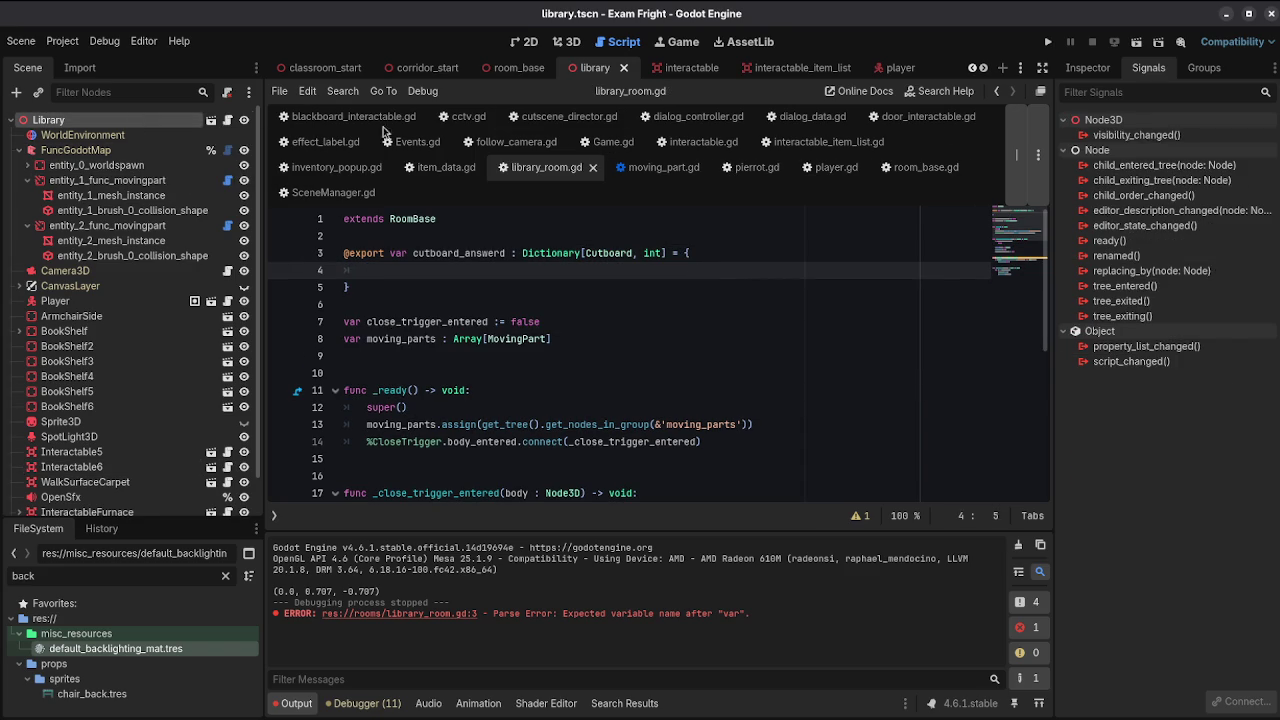
# Step: Expand the Library's Cutboard Answerd dictionary and assign Interactable5 as the new key
pyautogui.click(1085, 70)
pyautogui.moveTo(1057, 140); pyautogui.dragTo(948, 140)
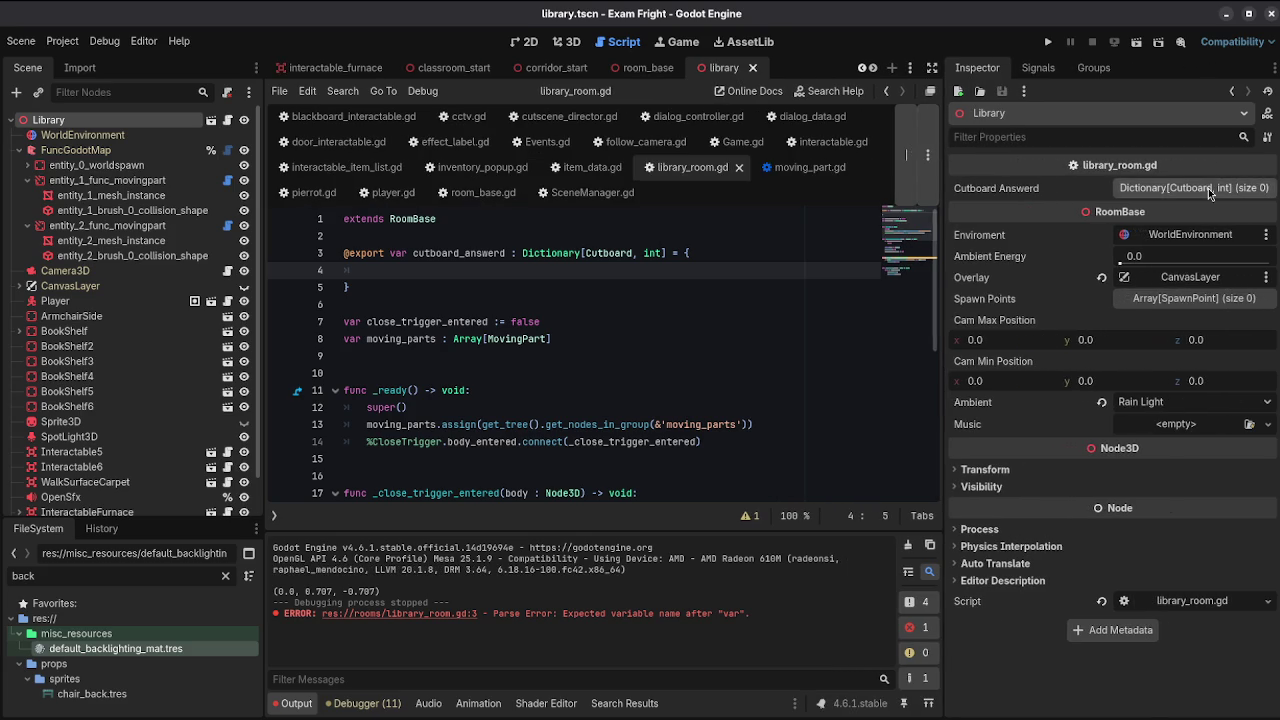
pyautogui.click(1208, 188)
pyautogui.click(1110, 258)
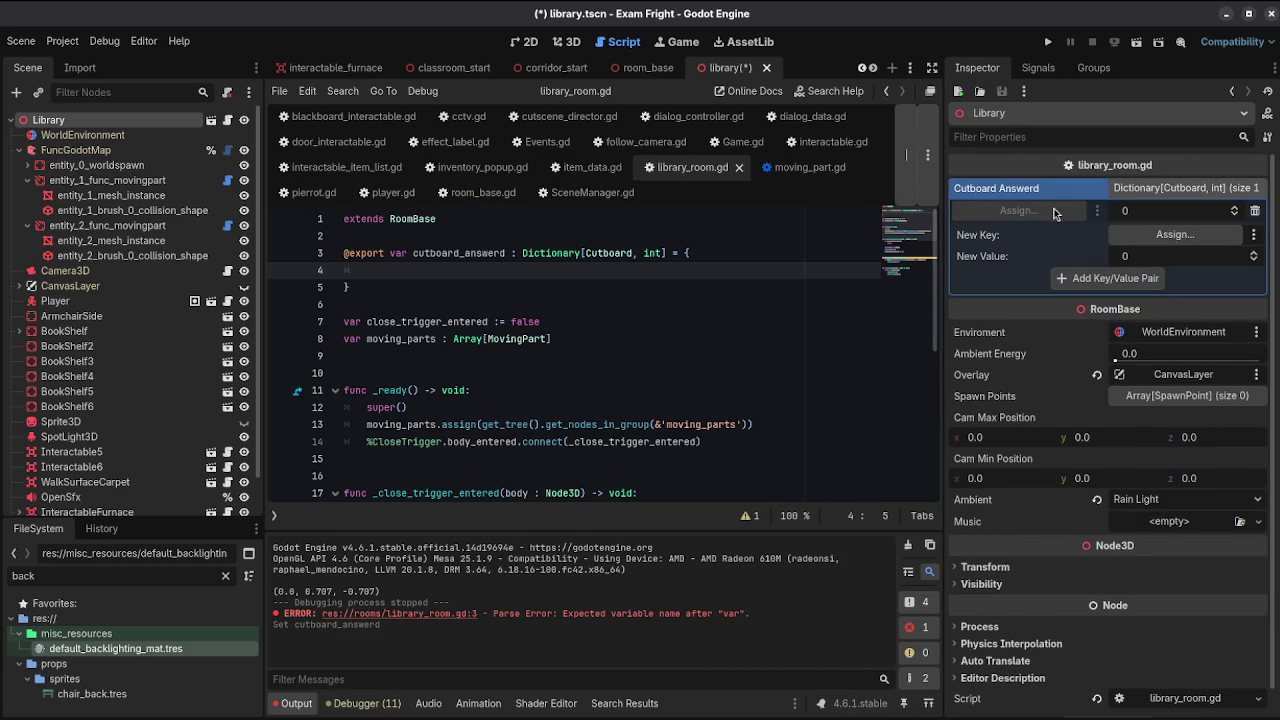
pyautogui.click(1175, 234)
pyautogui.click(574, 193)
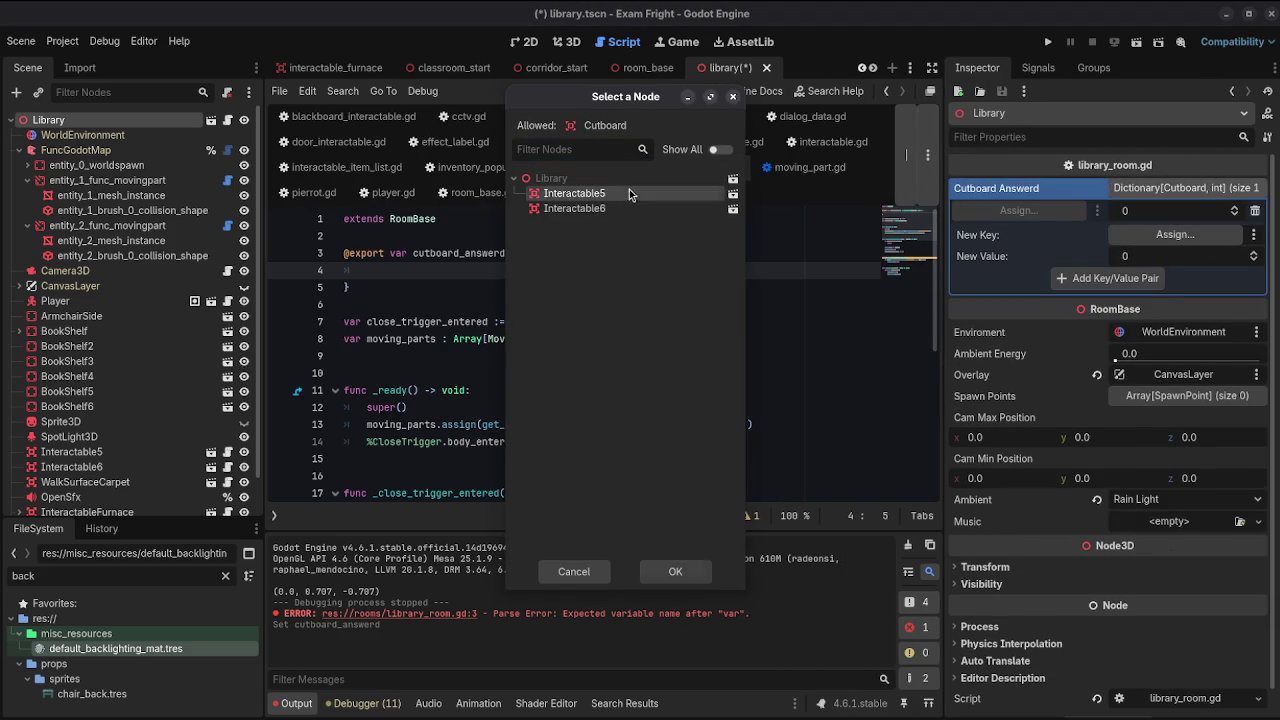
pyautogui.click(675, 571)
# Step: Add the Interactable5 → 1 pair and assign Interactable6 as the next key
pyautogui.click(566, 42)
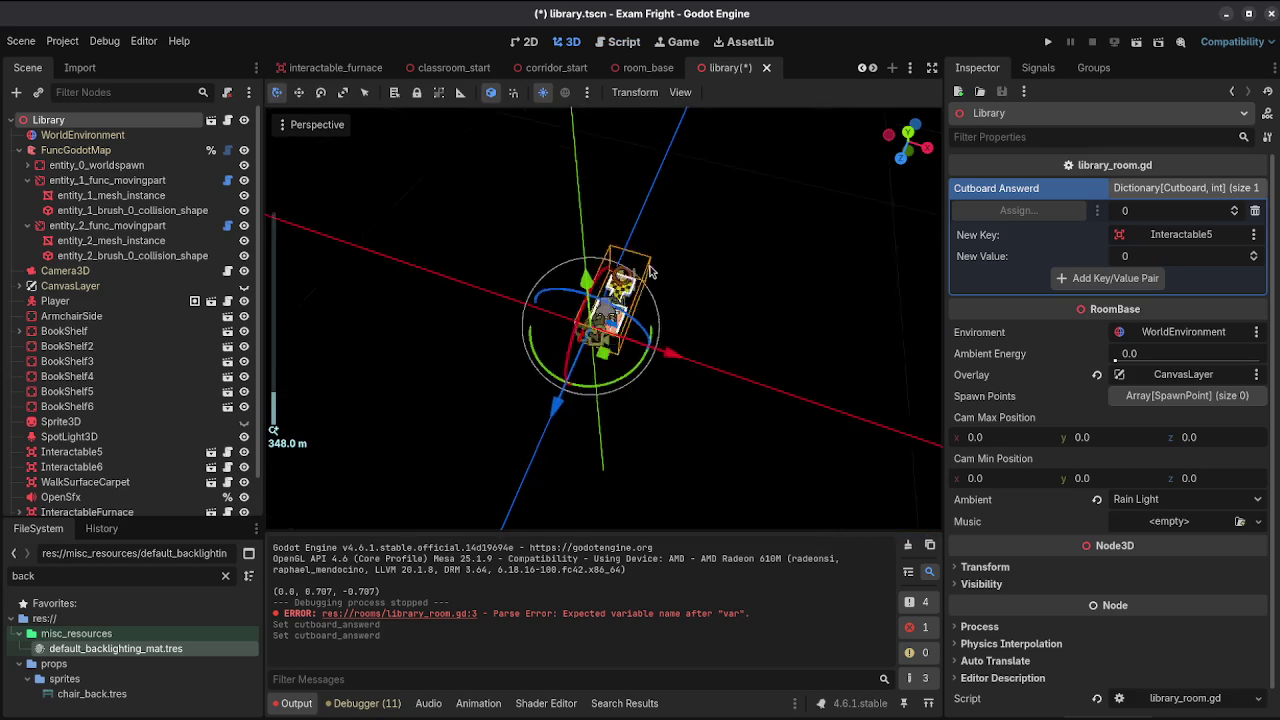
pyautogui.scroll(5, 649, 264)
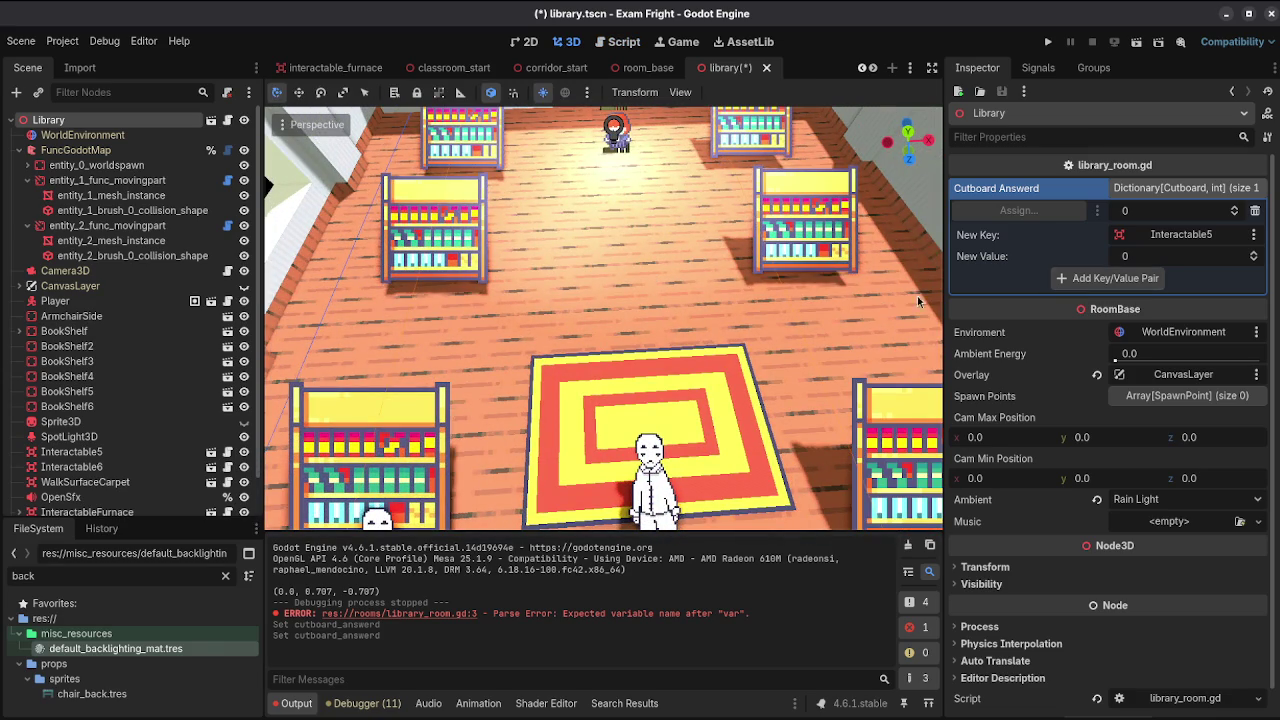
pyautogui.click(1253, 253)
pyautogui.click(1133, 278)
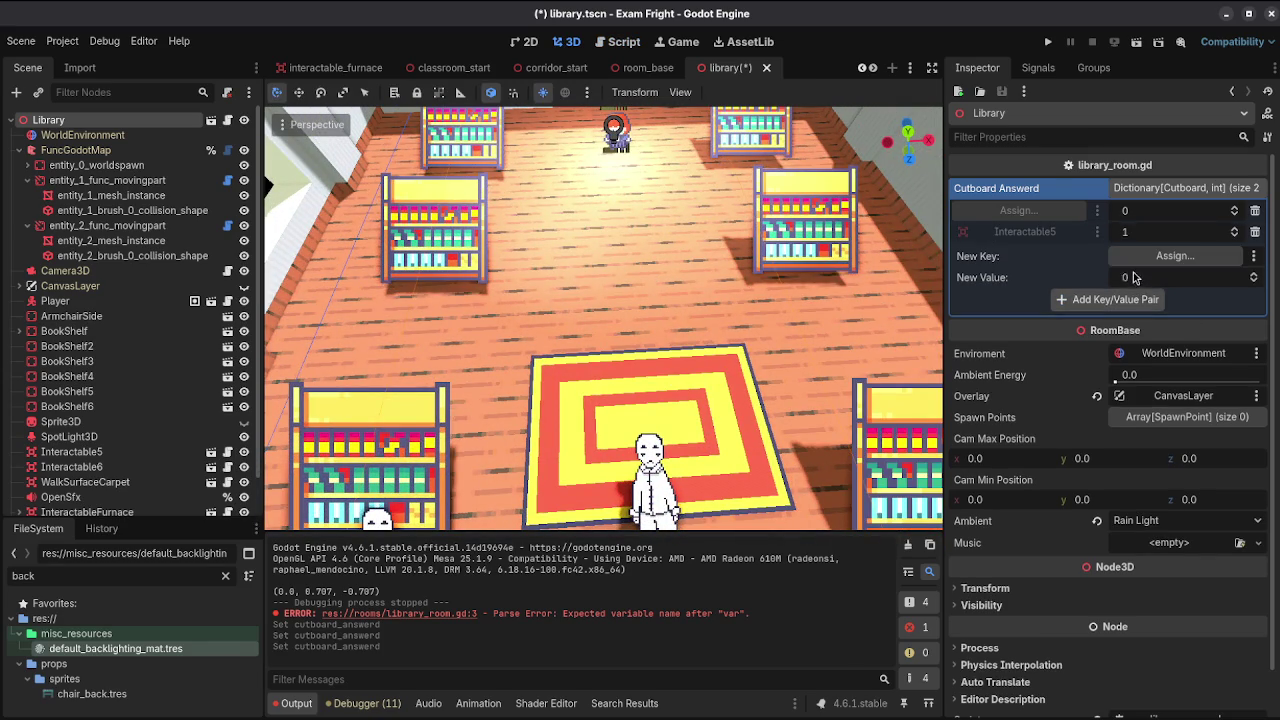
pyautogui.click(1175, 256)
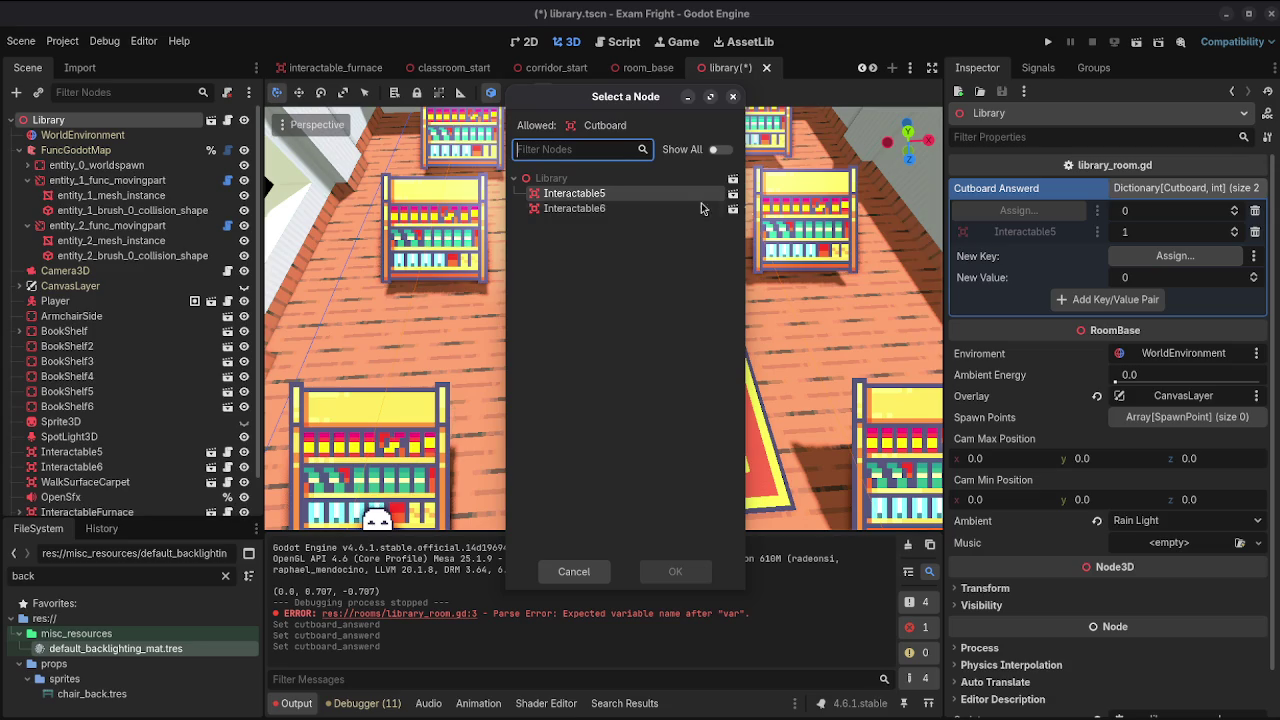
pyautogui.click(634, 208)
pyautogui.click(684, 570)
pyautogui.scroll(-10, 578, 366)
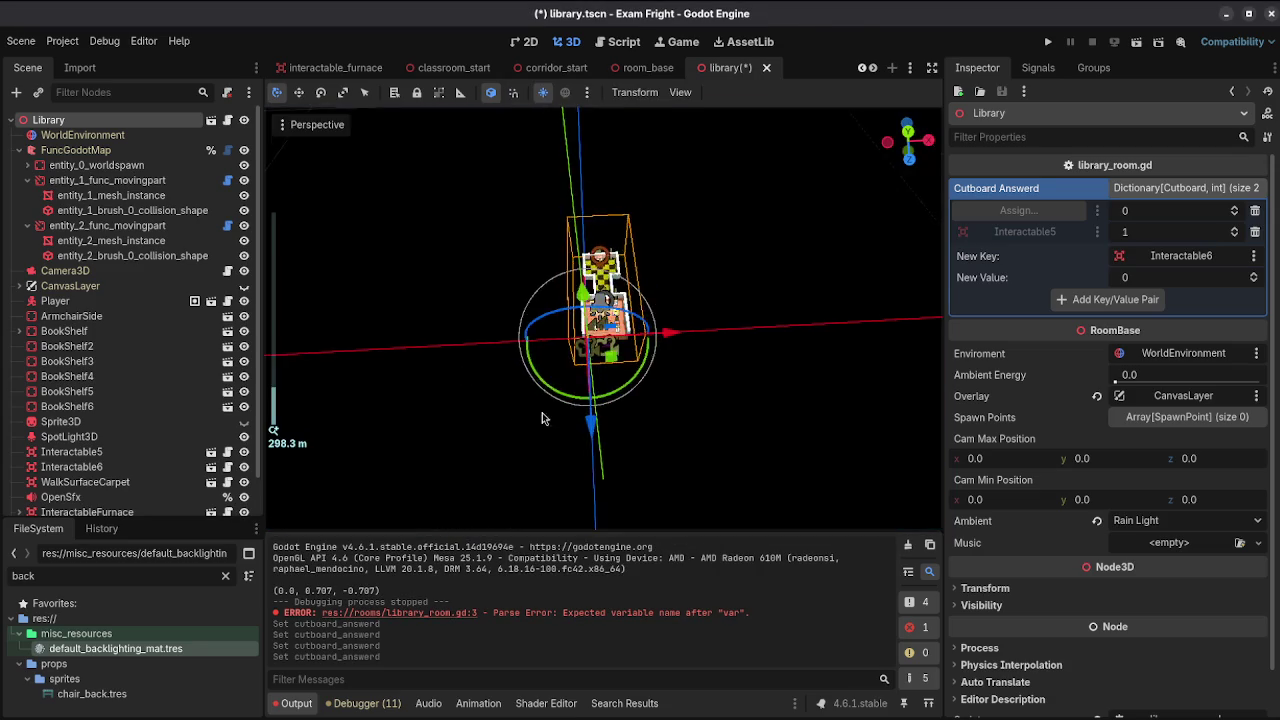
pyautogui.scroll(10, 578, 366)
pyautogui.scroll(-2, 130, 380)
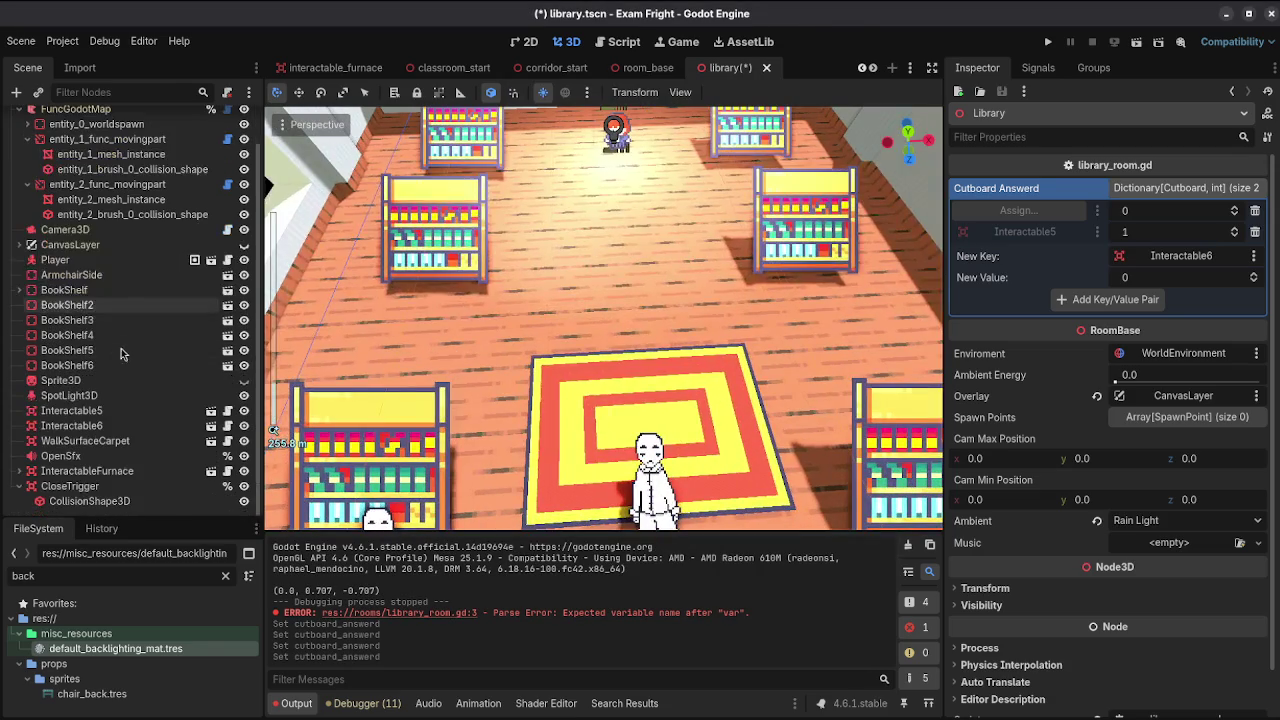
pyautogui.click(163, 412)
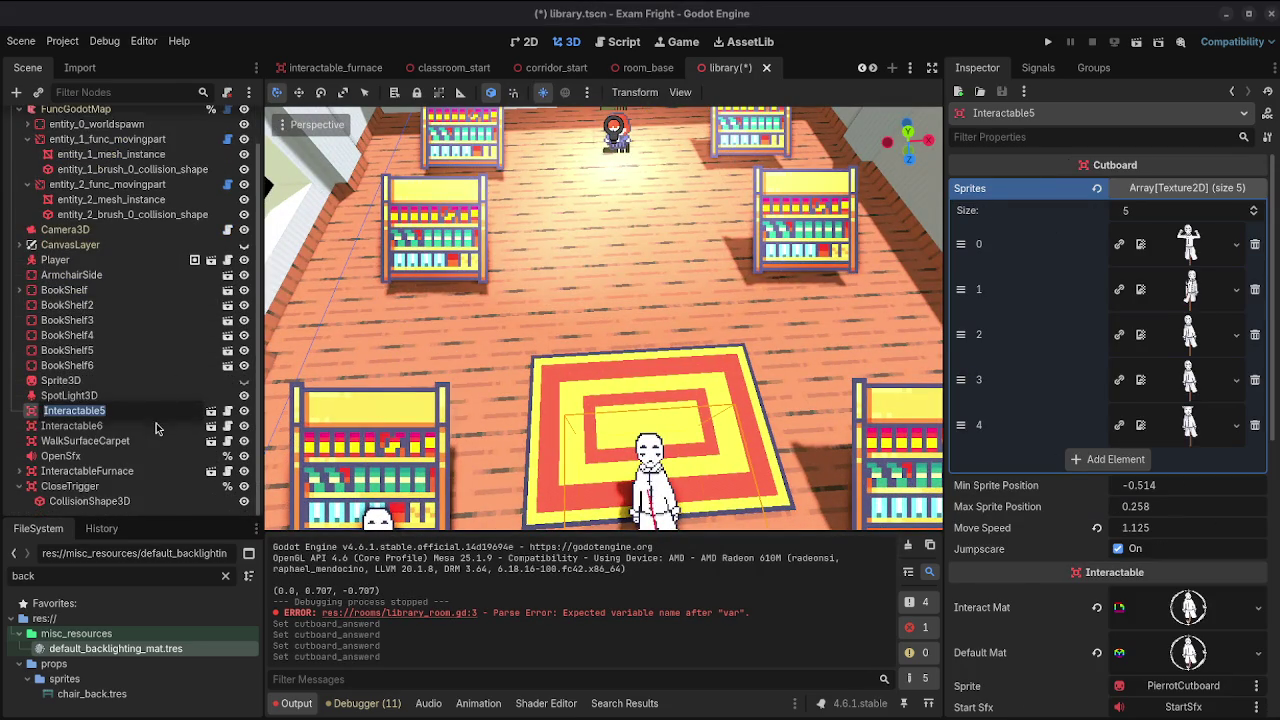
# Step: Rename the Interactable6 node to Cutboard1
pyautogui.click(152, 426)
pyautogui.hotkey('ctrl', 'a')
pyautogui.write('C')
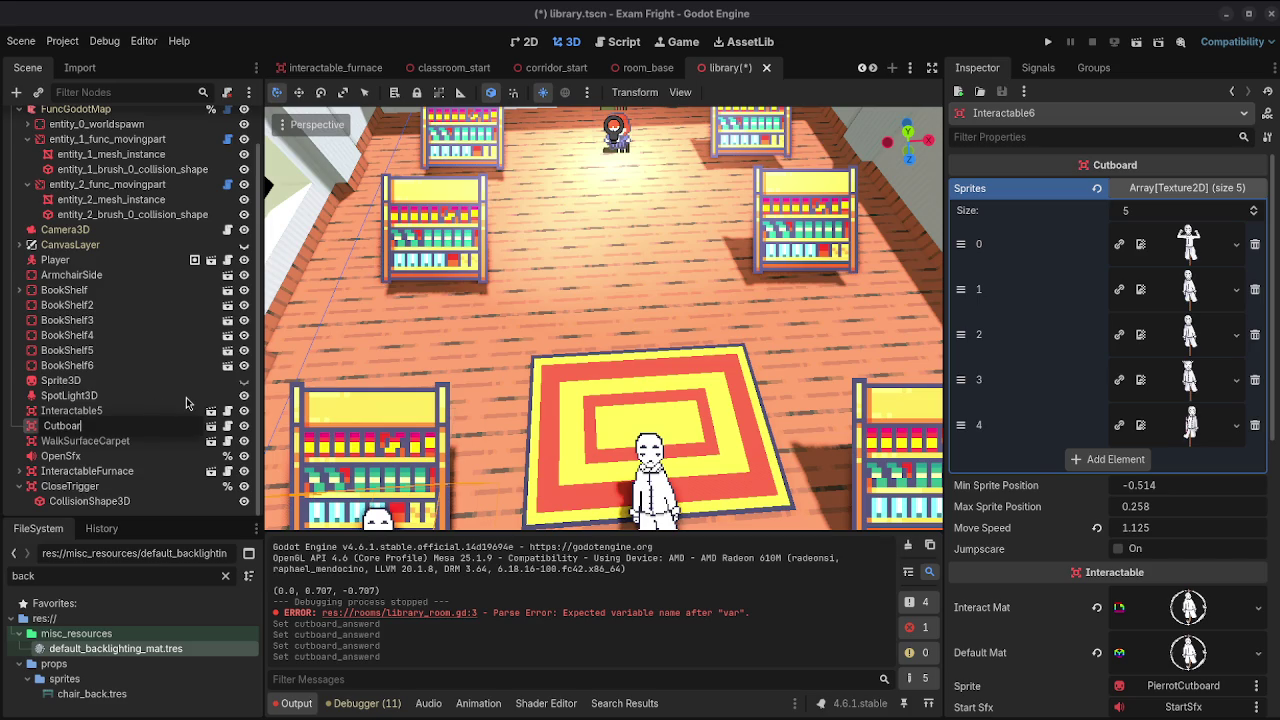
pyautogui.write('d')
pyautogui.press('Return')
pyautogui.hotkey('ctrl', 's')
pyautogui.write('1')
pyautogui.press('Return')
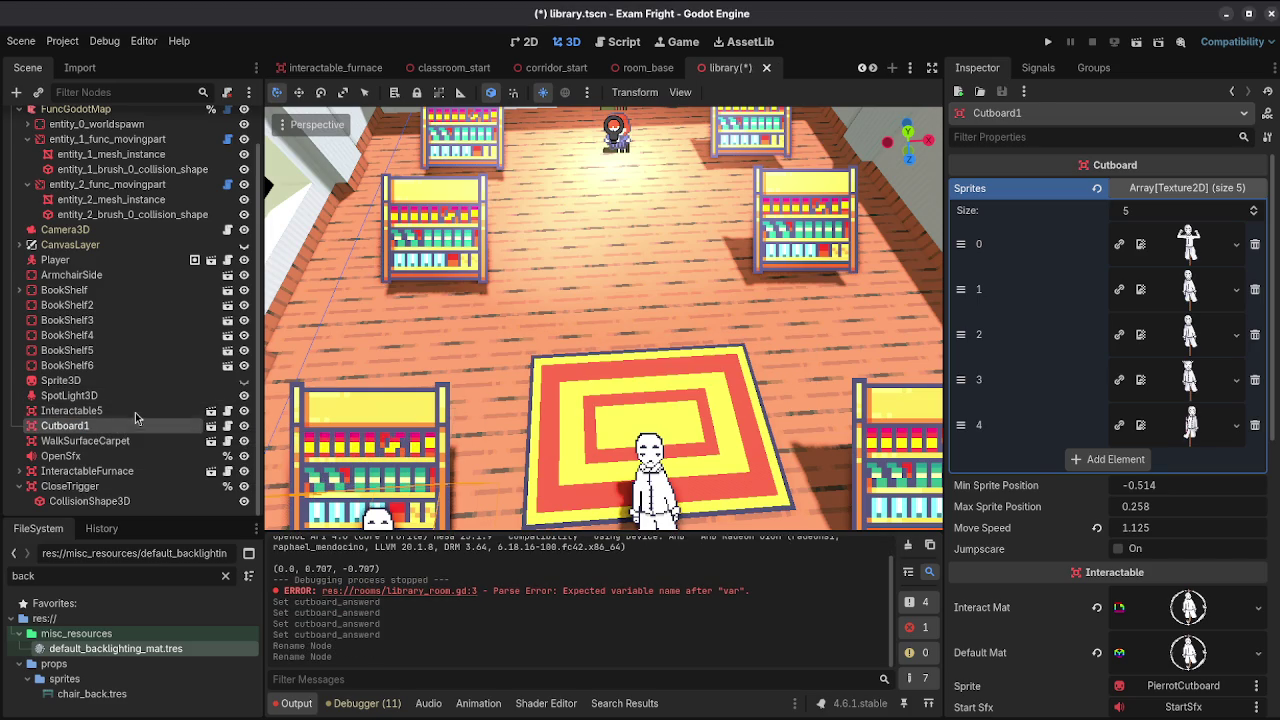
# Step: Rename Interactable5 to Cutboard2 and save the library scene
pyautogui.doubleClick(140, 406)
pyautogui.write('Cutboard2')
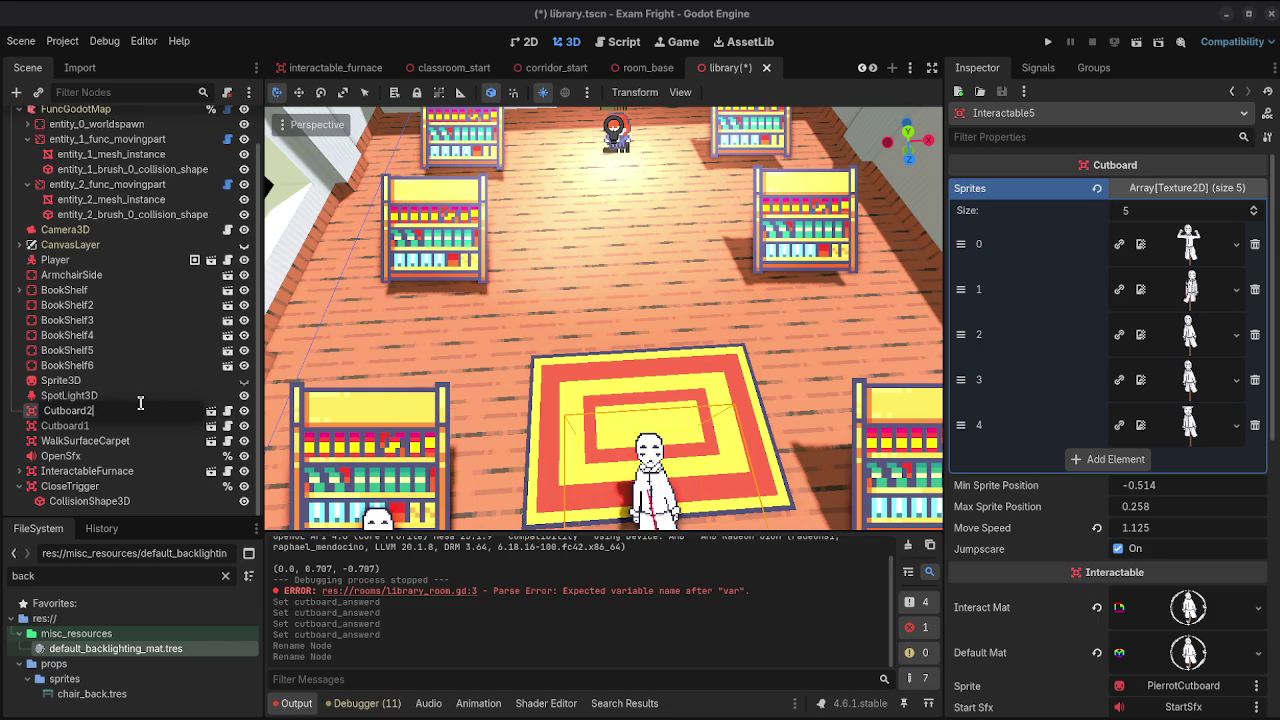
pyautogui.press('Return')
pyautogui.hotkey('ctrl', 's')
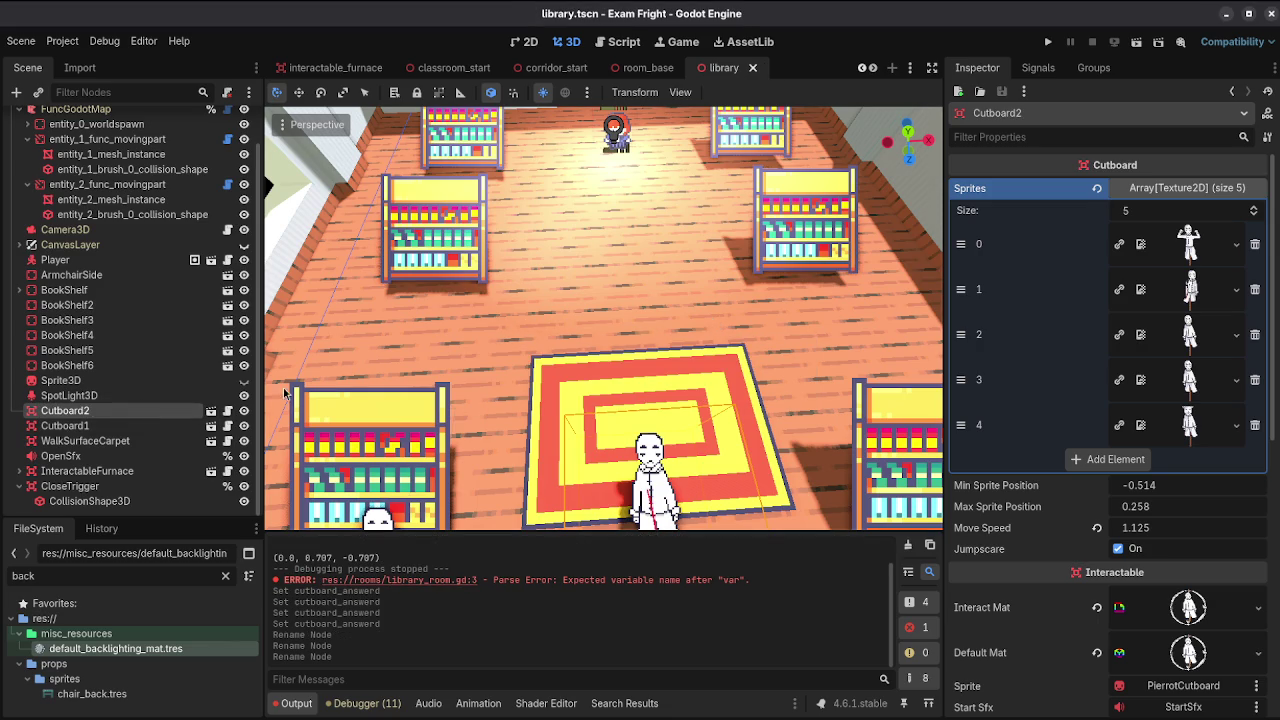
pyautogui.click(65, 425)
# Step: On the Library node, set Cutboard2's answer to 2 and delete the entry with no key
pyautogui.scroll(2, 130, 248)
pyautogui.click(141, 122)
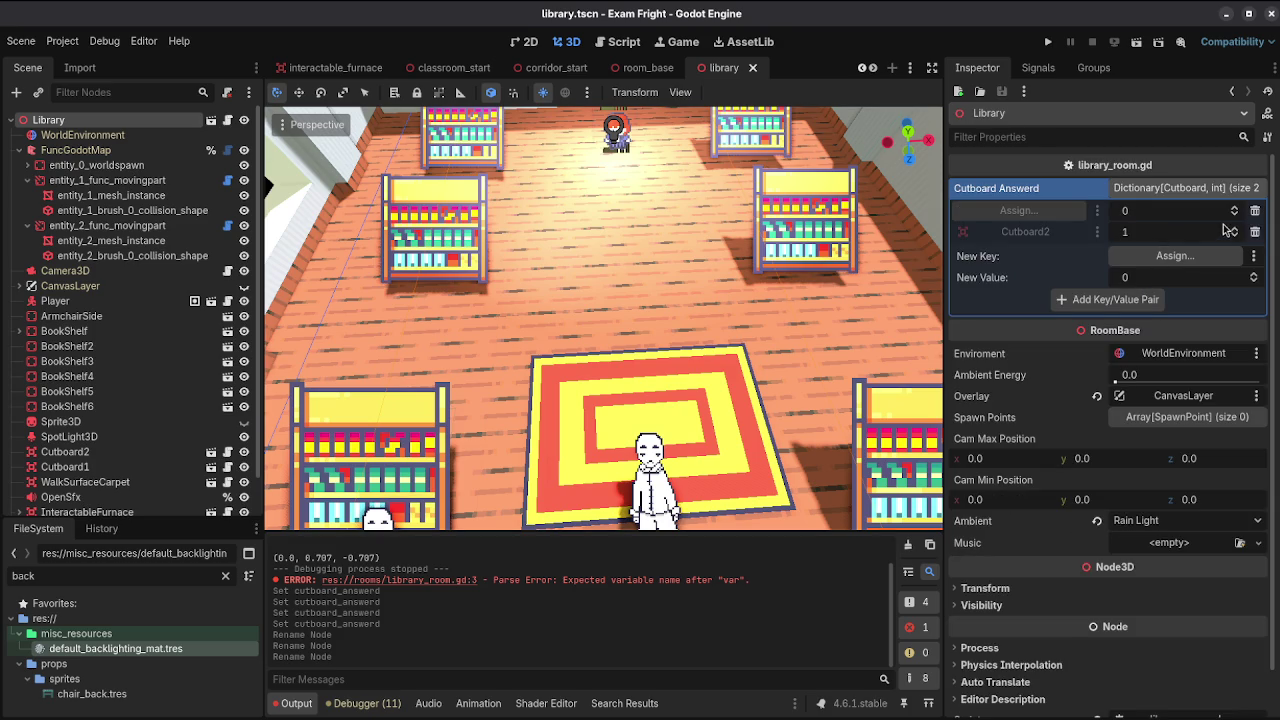
pyautogui.click(1234, 228)
pyautogui.click(1234, 206)
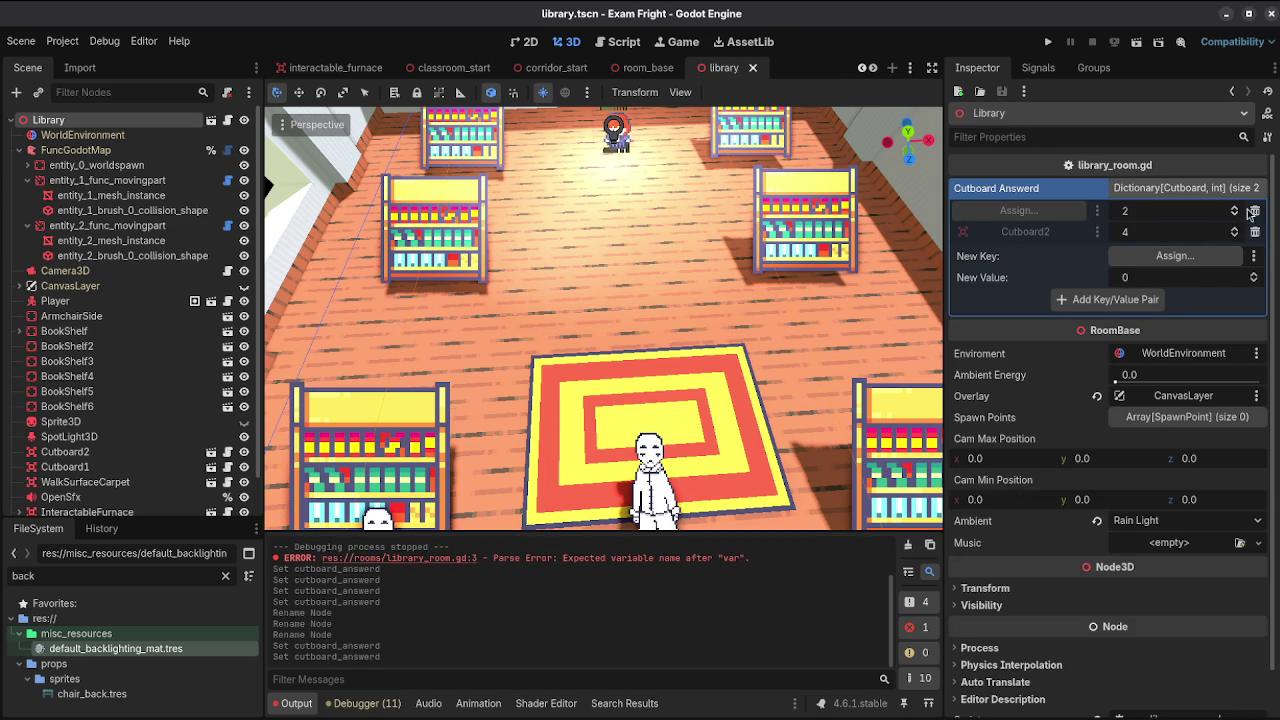
pyautogui.click(1255, 210)
# Step: Assign Cutboard1 as a new key, add its answer pair, and save the scene
pyautogui.click(1170, 236)
pyautogui.click(615, 212)
pyautogui.click(688, 572)
pyautogui.click(1254, 252)
pyautogui.click(1254, 252)
pyautogui.click(1162, 278)
pyautogui.hotkey('ctrl', 's')
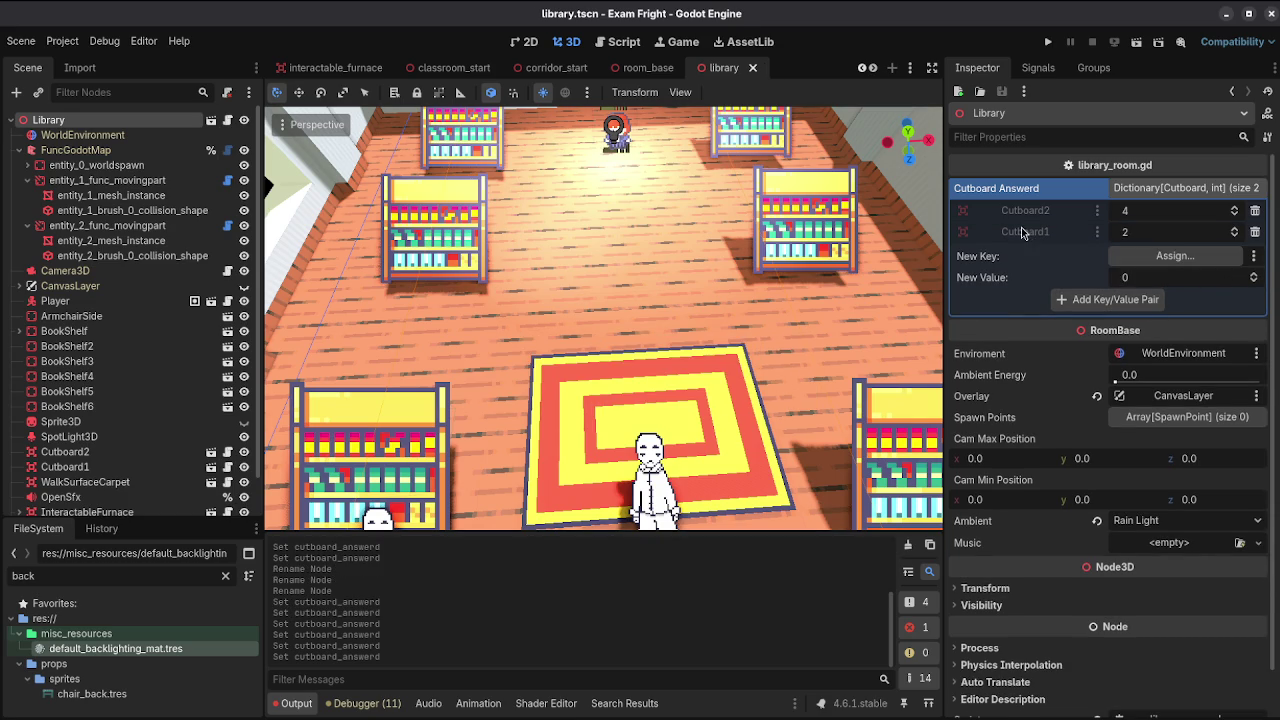
# Step: After checking Cutboard1's sprites, set Cutboard1's answer to 0, keep Cutboard2 at 2, and save
pyautogui.scroll(-3, 727, 284)
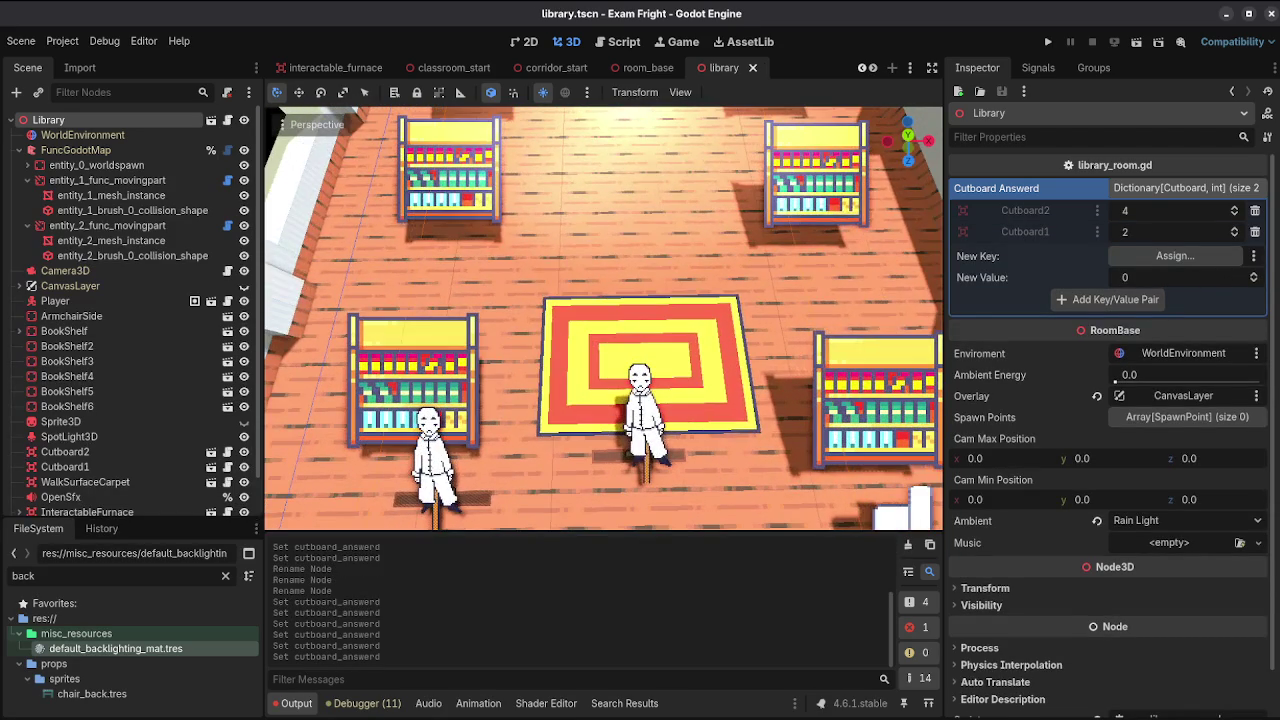
pyautogui.scroll(-1, 120, 300)
pyautogui.click(65, 425)
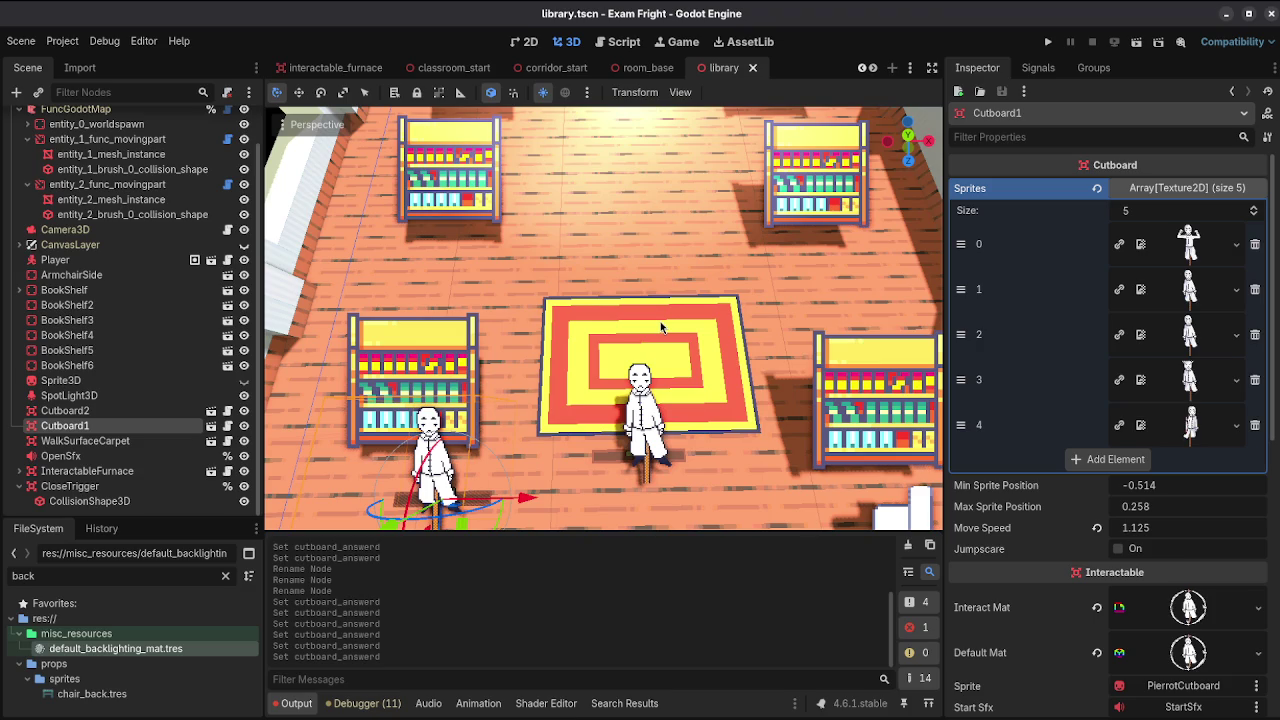
pyautogui.scroll(2, 93, 137)
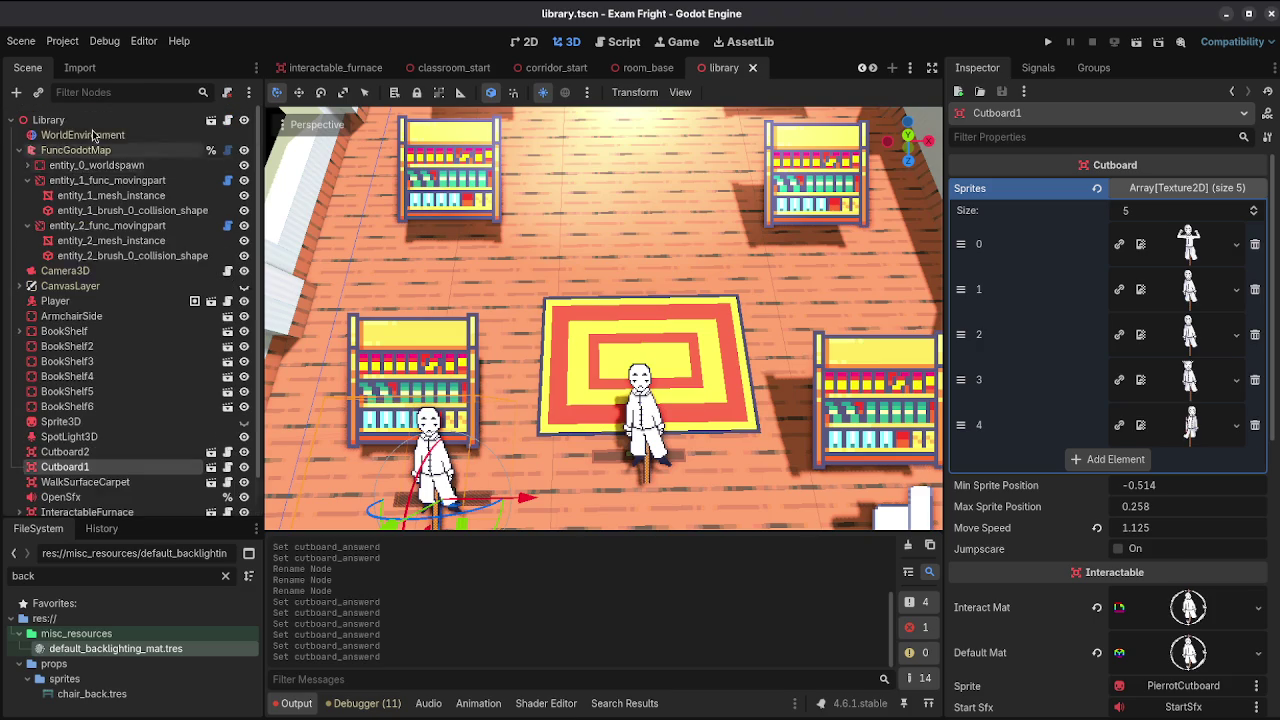
pyautogui.click(50, 120)
pyautogui.click(1236, 234)
pyautogui.click(1236, 238)
pyautogui.click(1234, 212)
pyautogui.click(1234, 212)
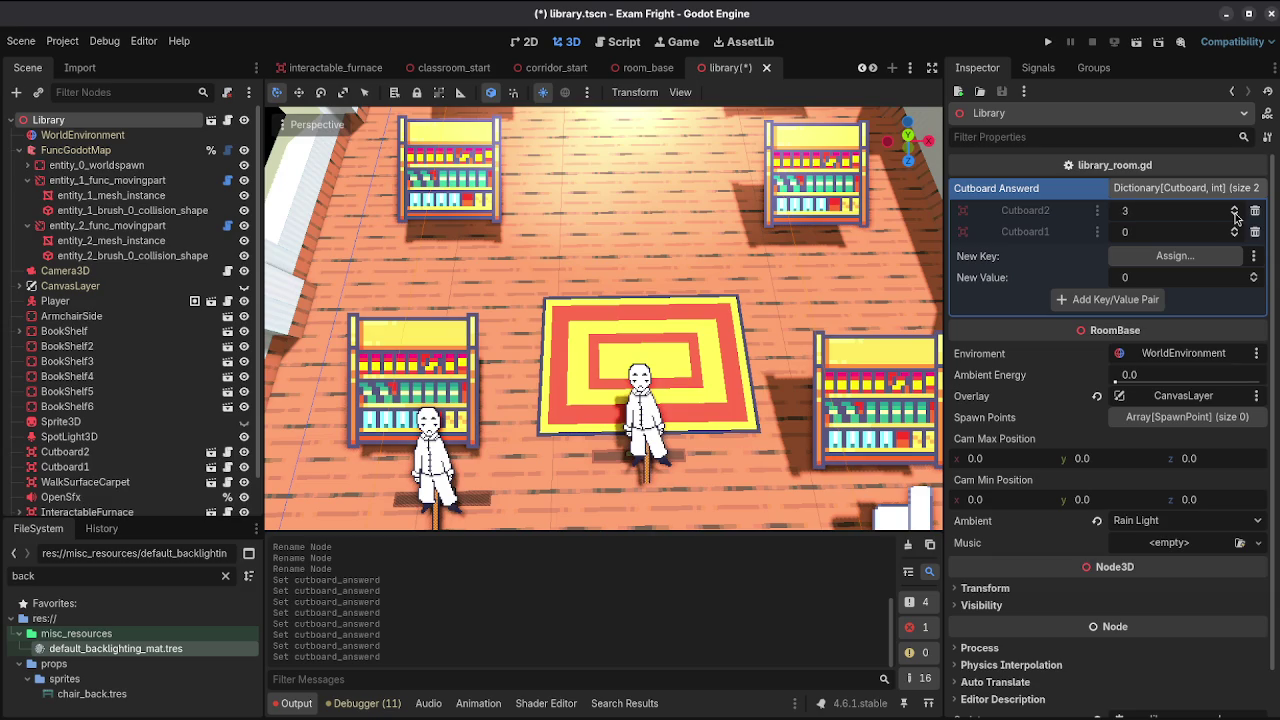
pyautogui.hotkey('ctrl', 's')
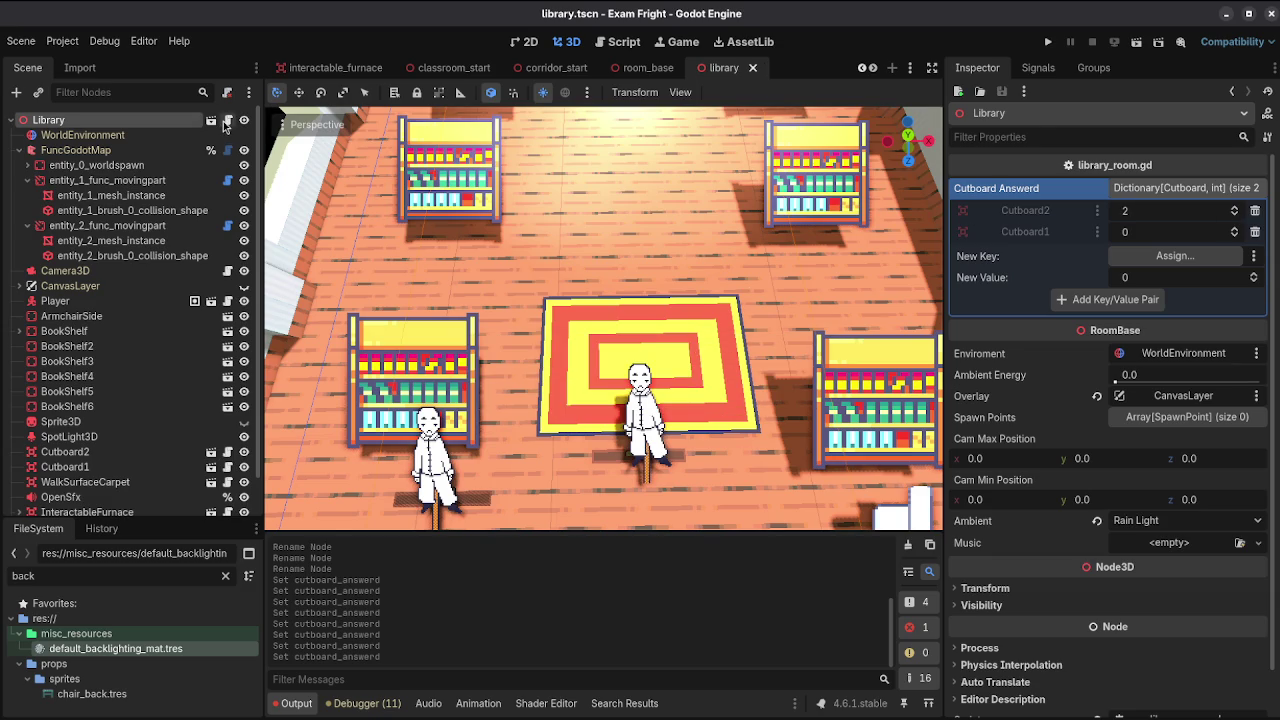
# Step: Return to library_room.gd and collapse the output log to enlarge the code
pyautogui.click(228, 120)
pyautogui.scroll(-5, 551, 356)
pyautogui.click(296, 703)
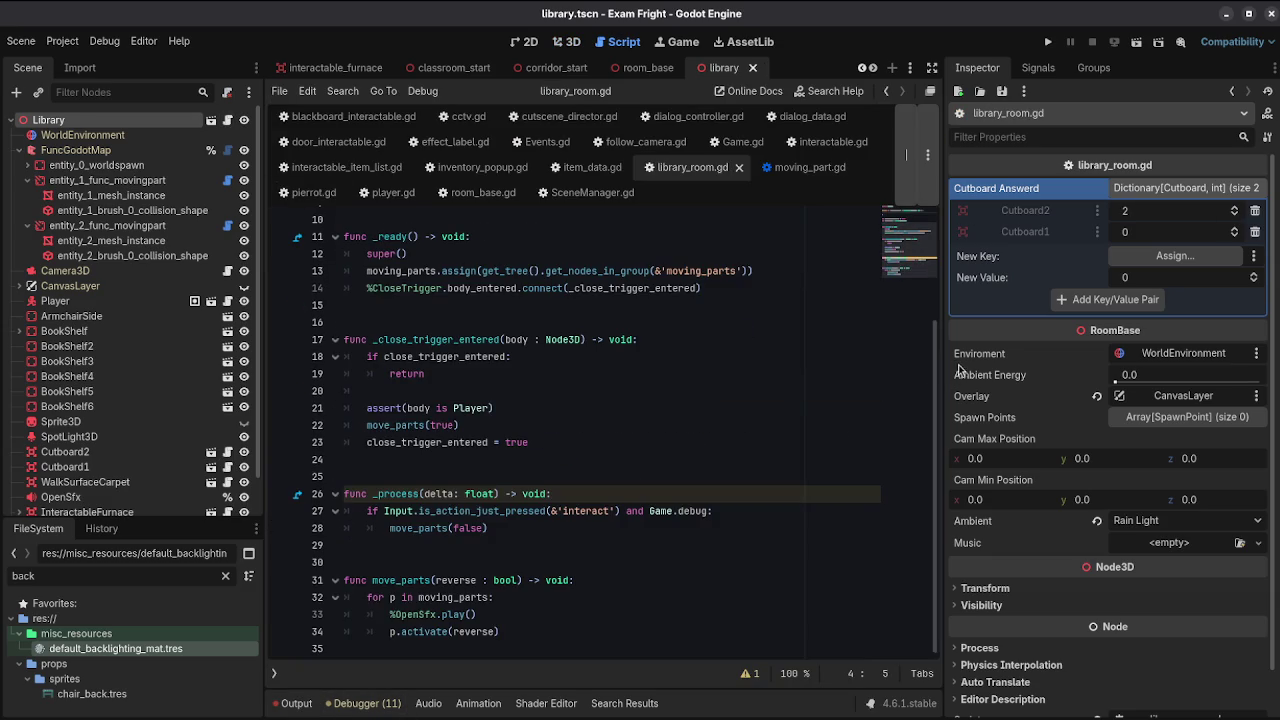
# Step: Select the Cutboard2 node and open its script pierrot.gd
pyautogui.moveTo(940, 371); pyautogui.dragTo(1040, 371)
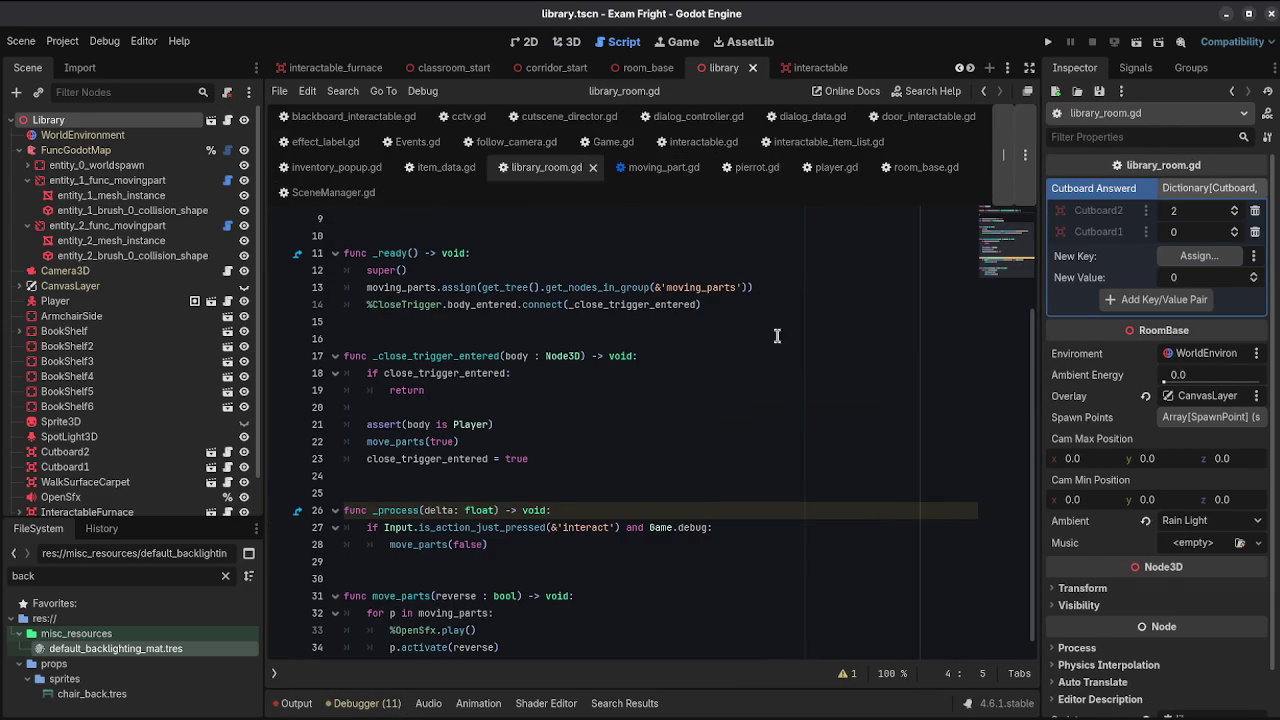
pyautogui.scroll(-2, 124, 422)
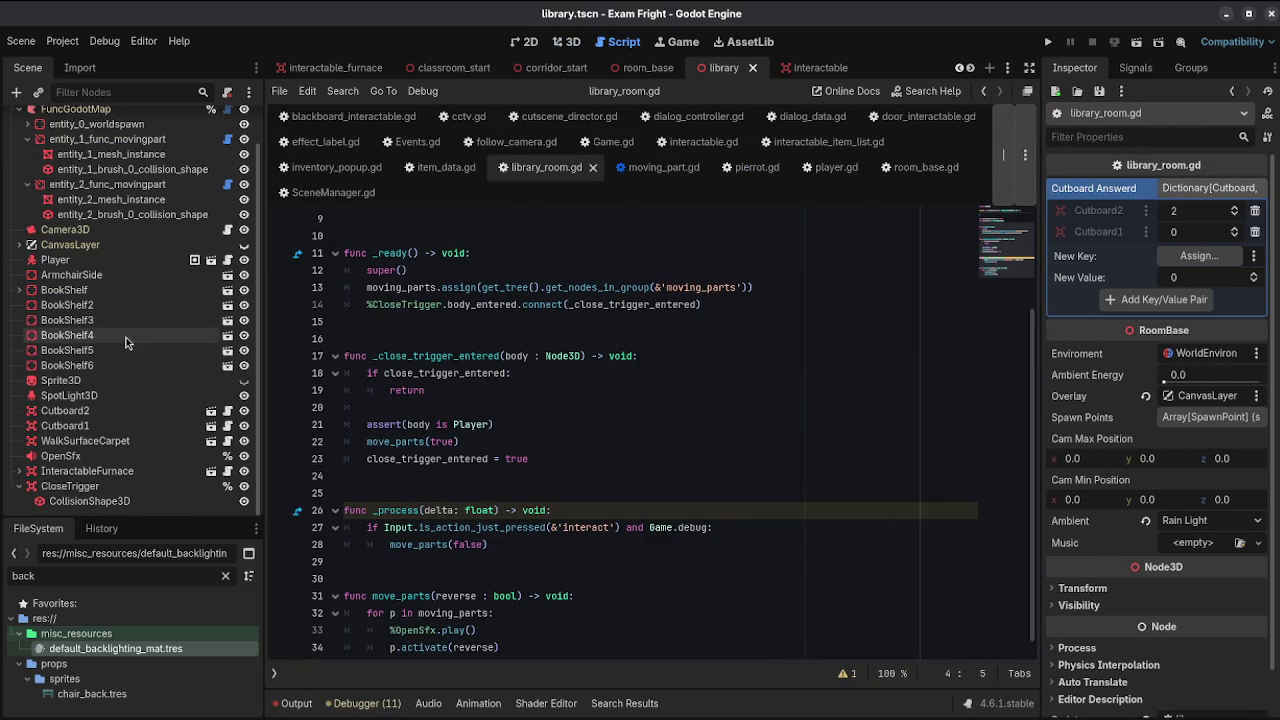
pyautogui.click(124, 411)
pyautogui.moveTo(1041, 239); pyautogui.dragTo(890, 239)
pyautogui.click(228, 412)
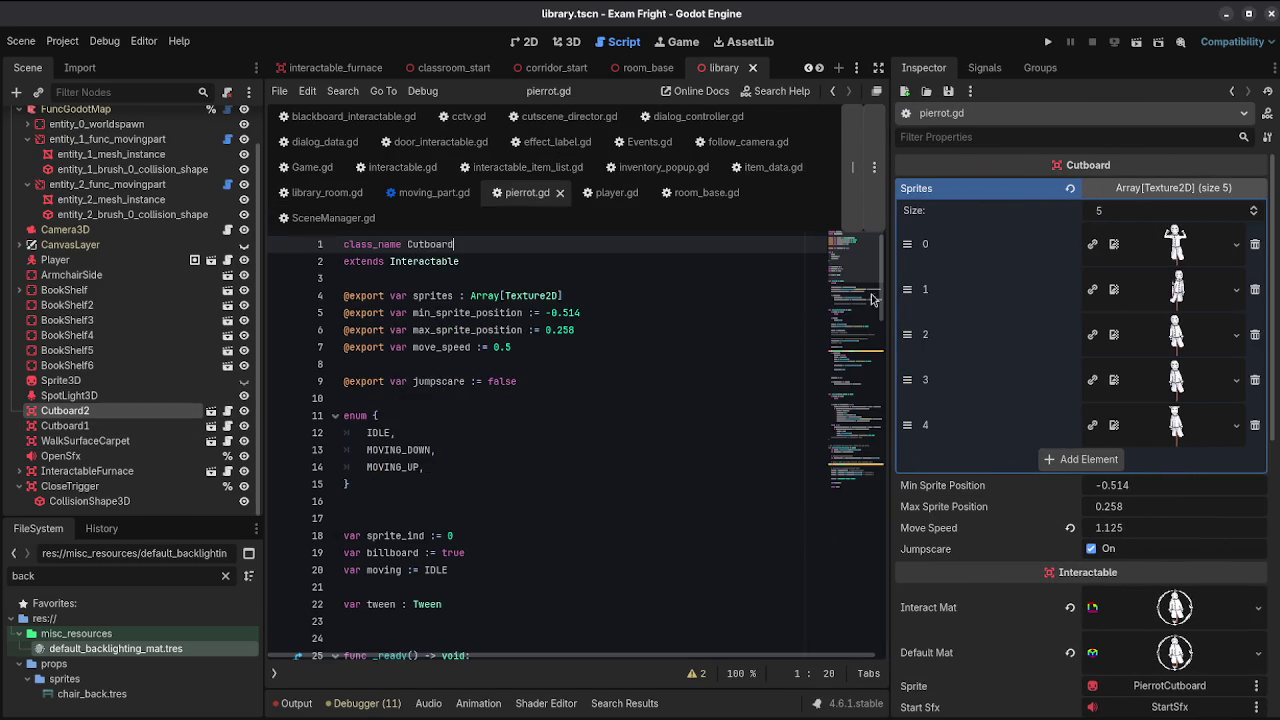
# Step: Remove the extra blank lines before func _process in pierrot.gd
pyautogui.scroll(-4, 794, 294)
pyautogui.moveTo(890, 342); pyautogui.dragTo(1050, 340)
pyautogui.scroll(-6, 788, 337)
pyautogui.scroll(-4, 788, 337)
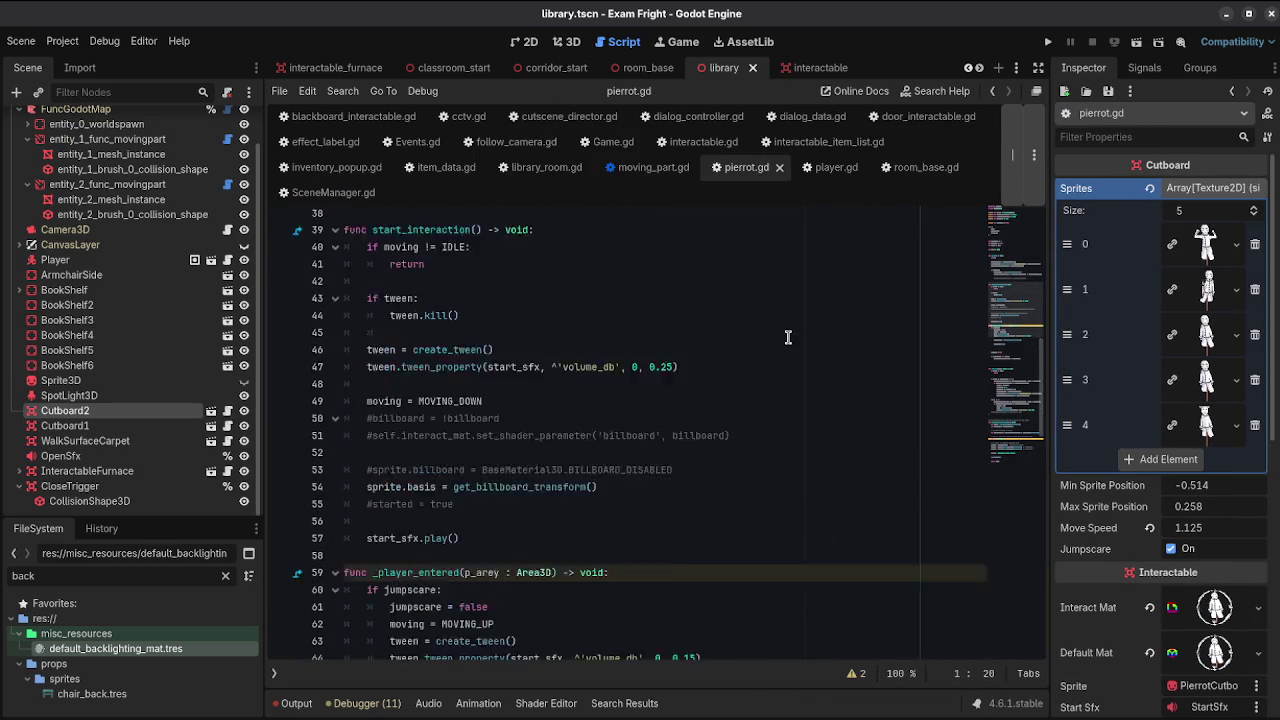
pyautogui.scroll(-14, 788, 337)
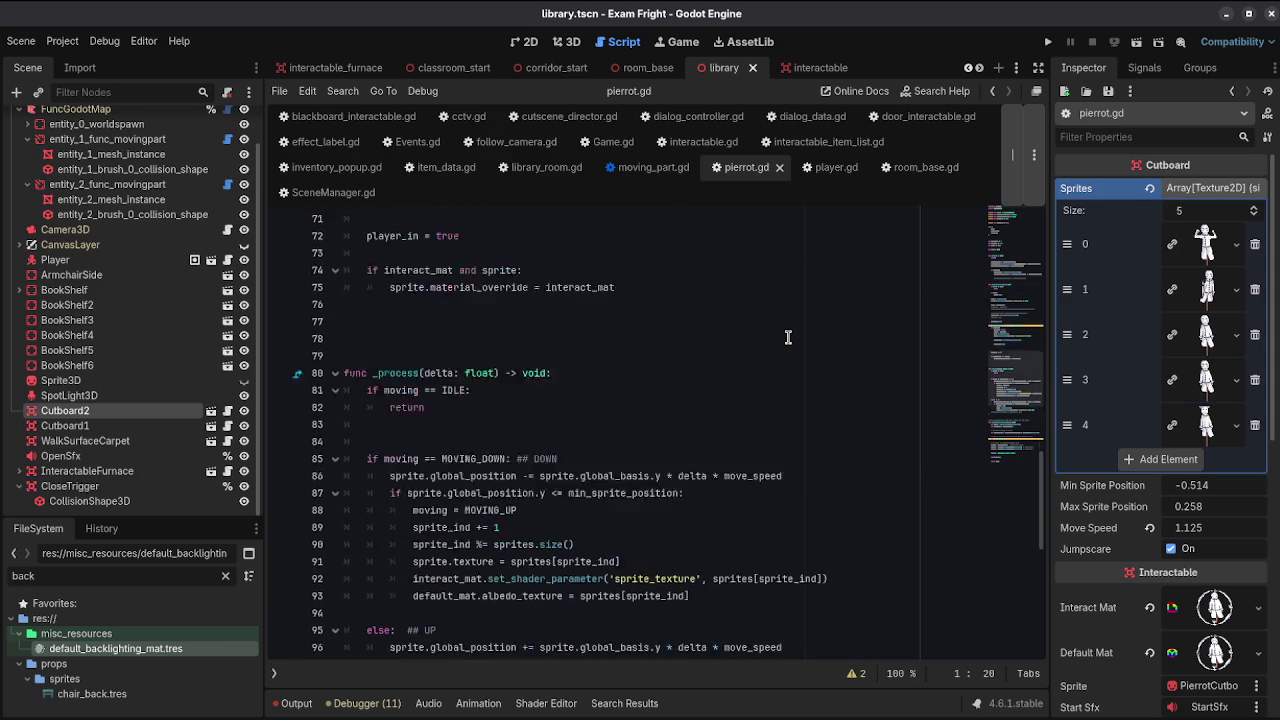
pyautogui.scroll(-4, 788, 337)
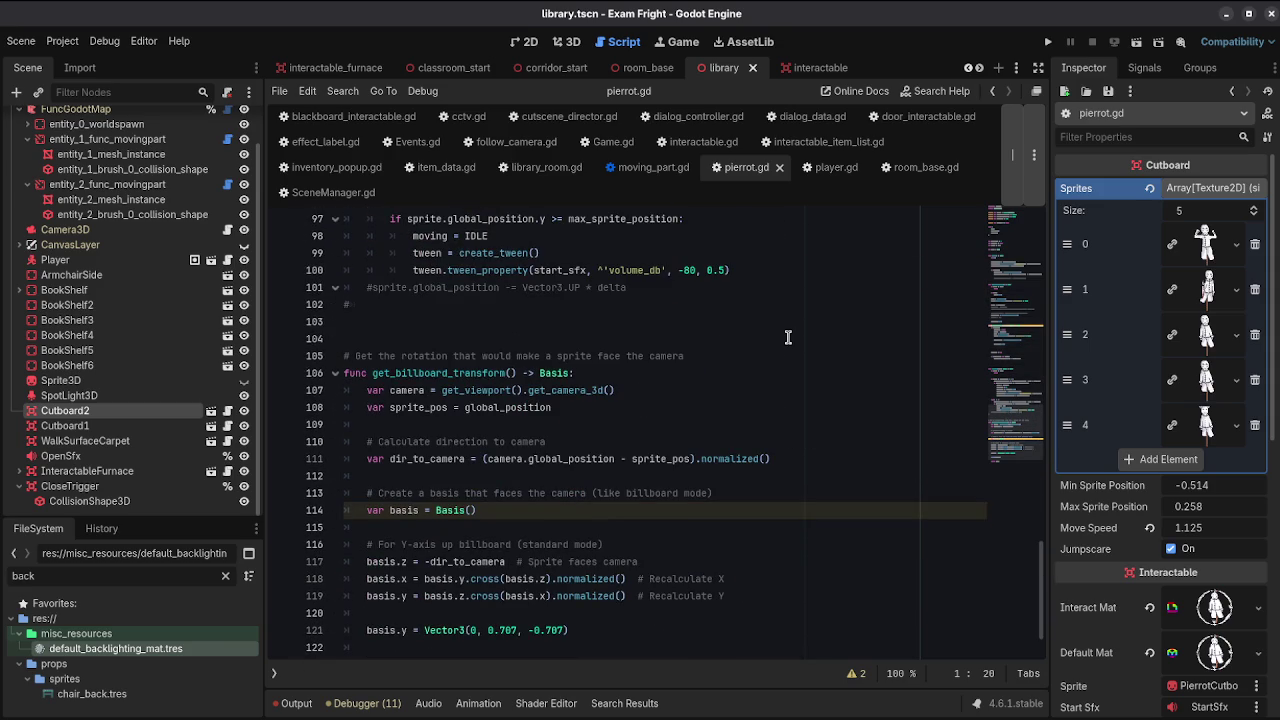
pyautogui.scroll(-2, 788, 337)
pyautogui.scroll(8, 788, 337)
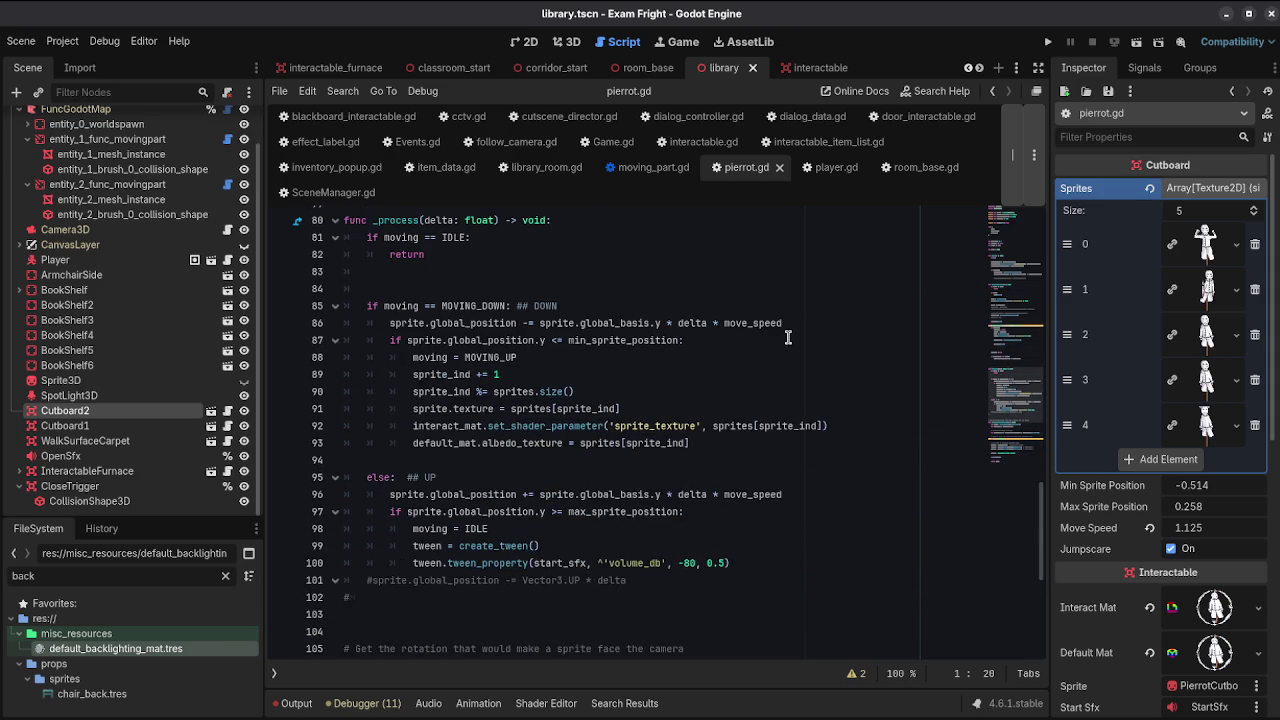
pyautogui.scroll(6, 788, 337)
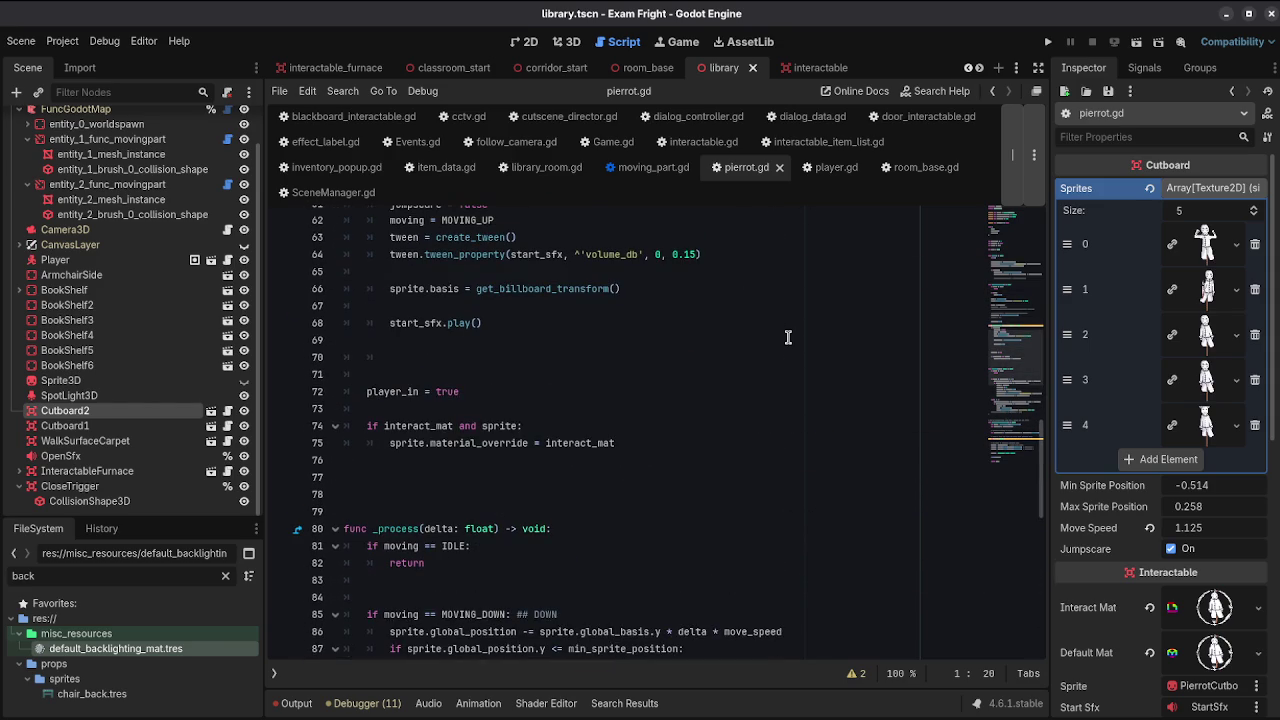
pyautogui.click(326, 474)
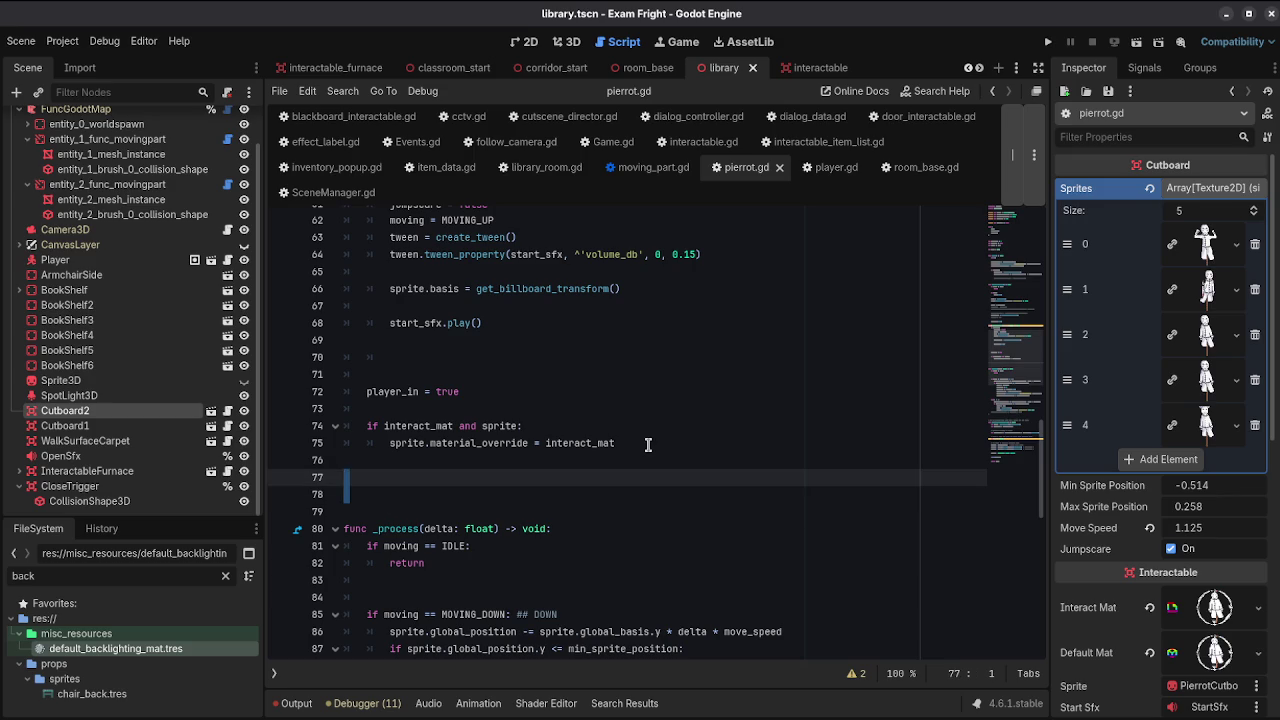
pyautogui.press('Delete')
pyautogui.press('Delete')
# Step: Insert a new indented empty line inside _process's max_sprite_position branch
pyautogui.scroll(1, 648, 445)
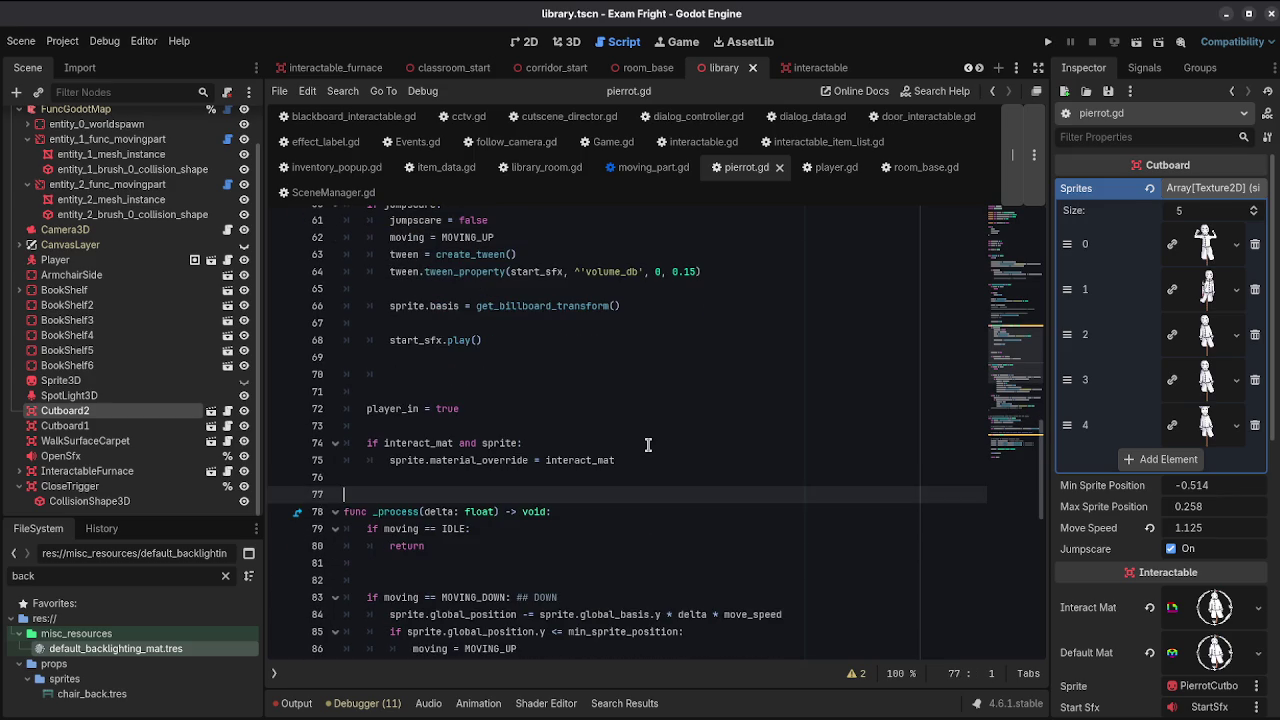
pyautogui.scroll(2, 648, 445)
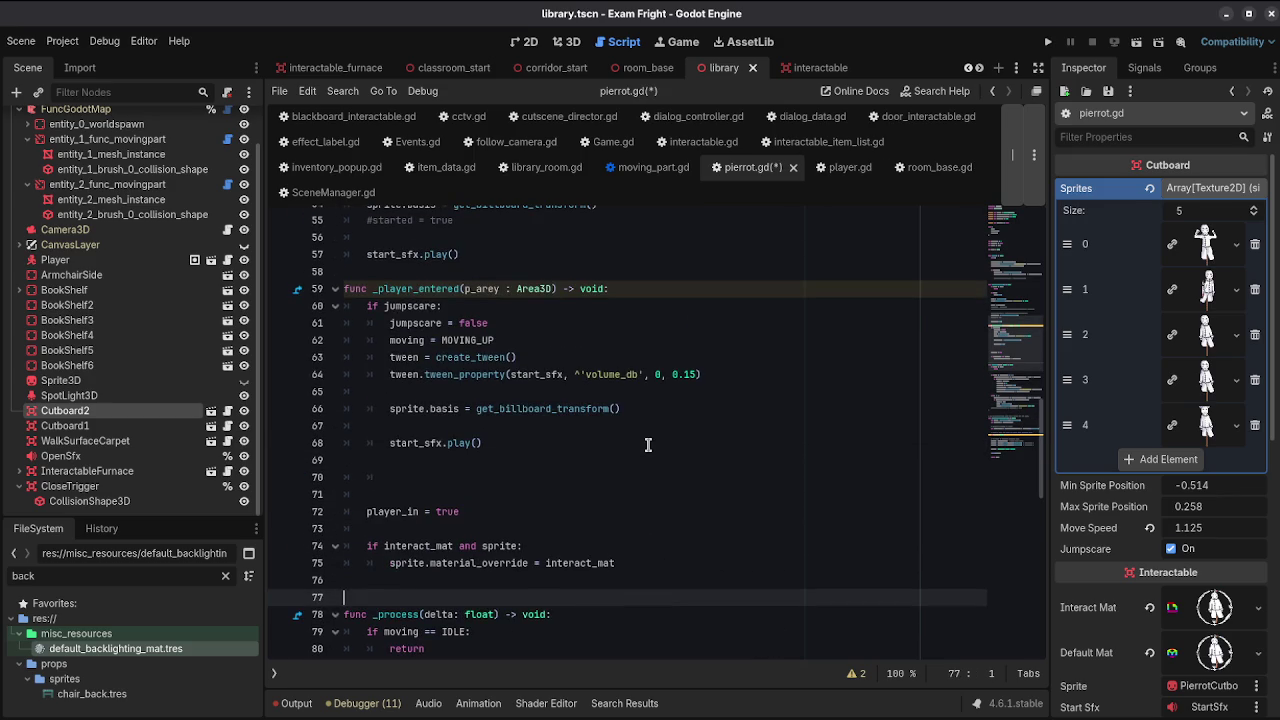
pyautogui.scroll(4, 648, 445)
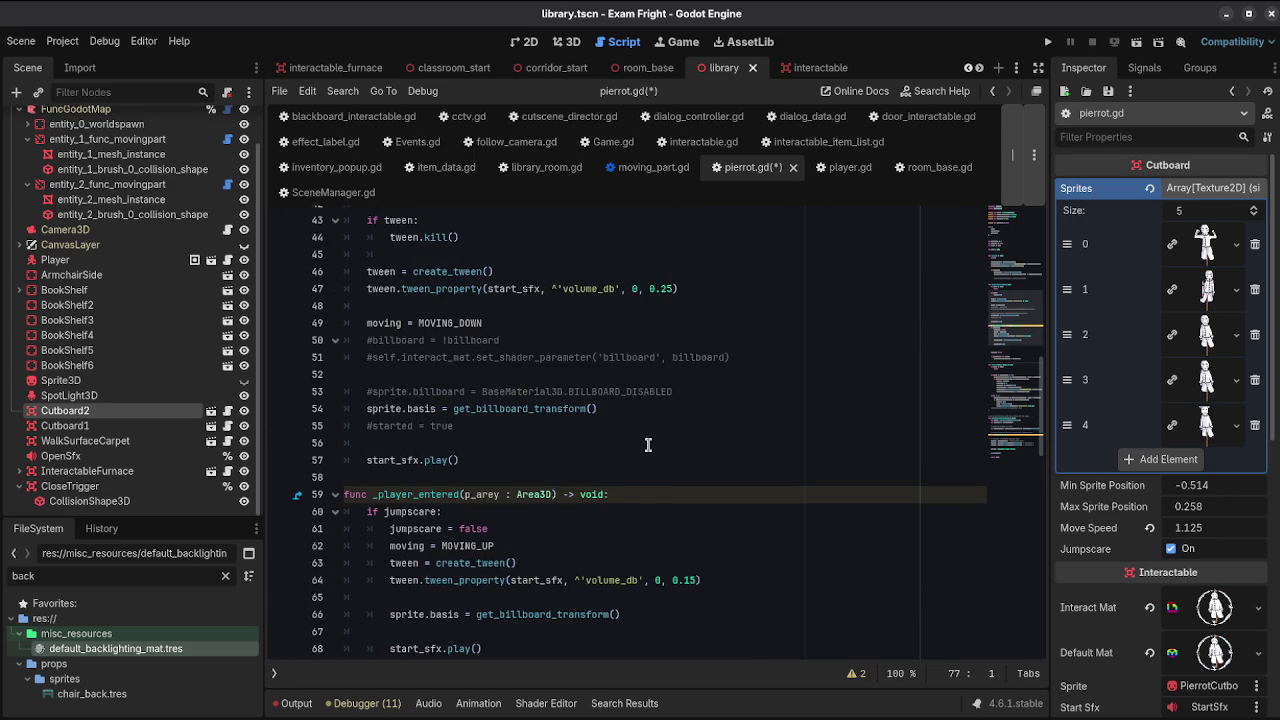
pyautogui.scroll(2, 648, 445)
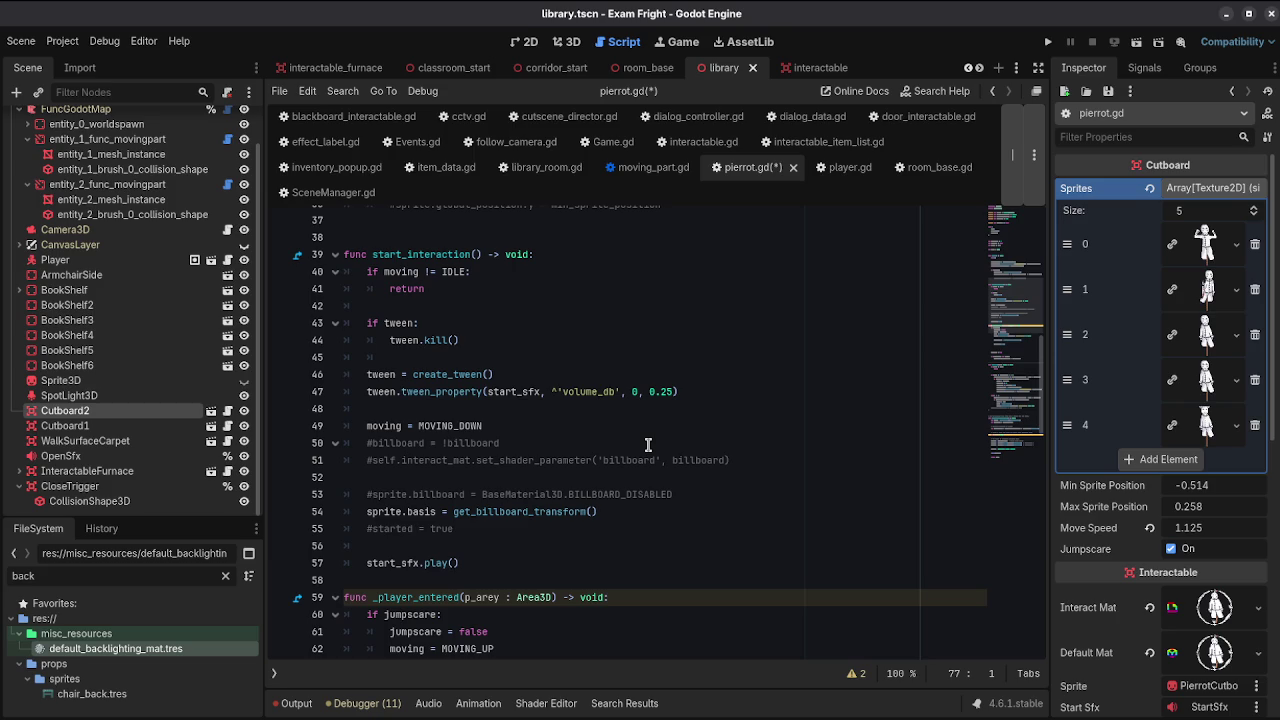
pyautogui.scroll(4, 648, 445)
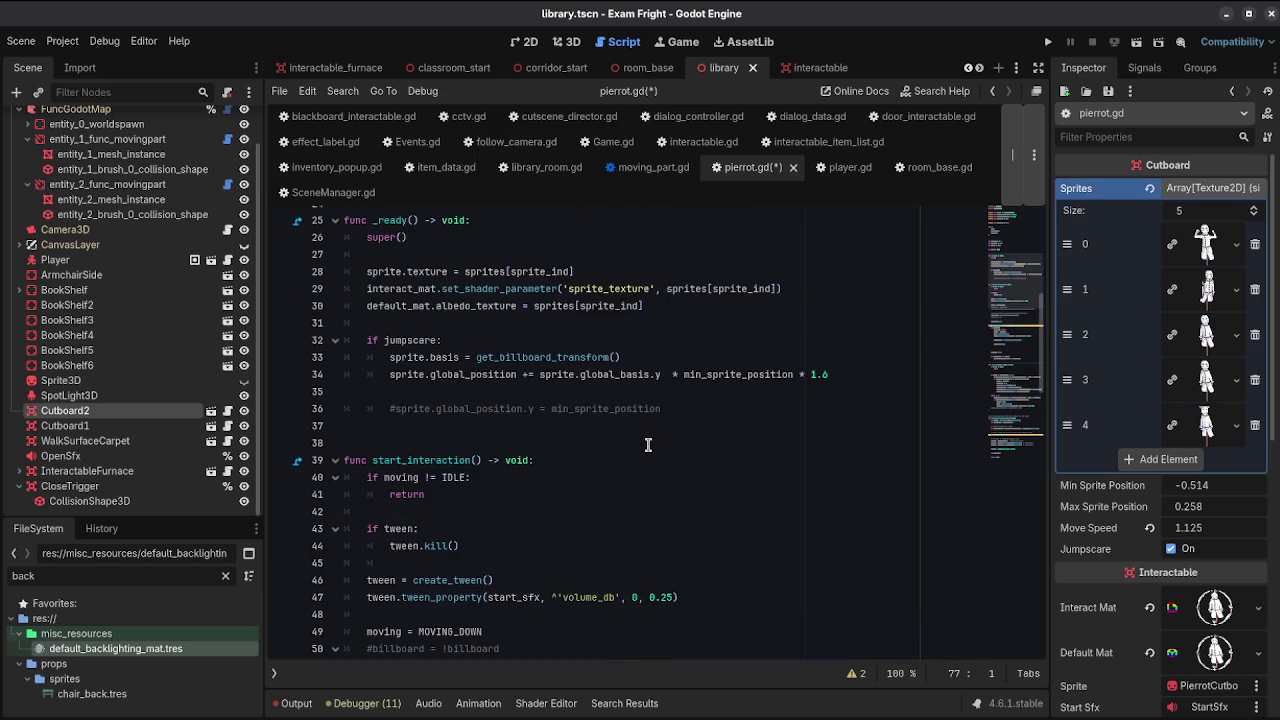
pyautogui.scroll(-17, 648, 445)
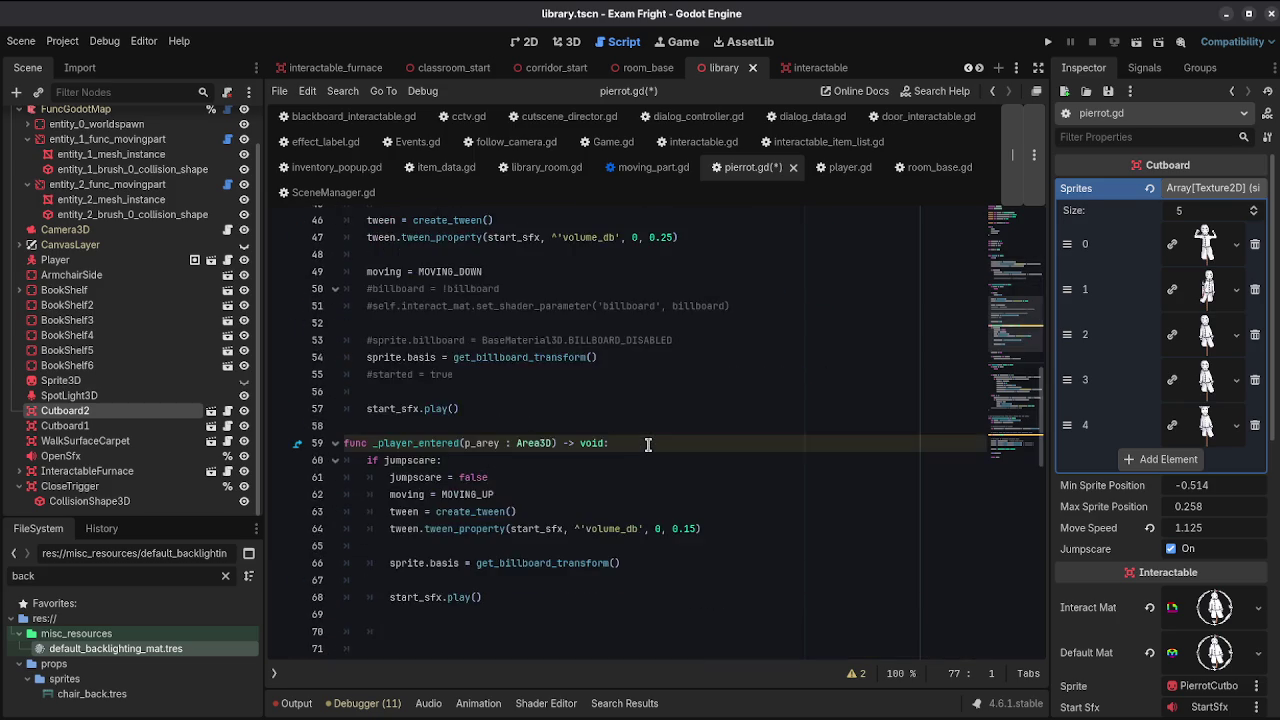
pyautogui.scroll(-6, 648, 445)
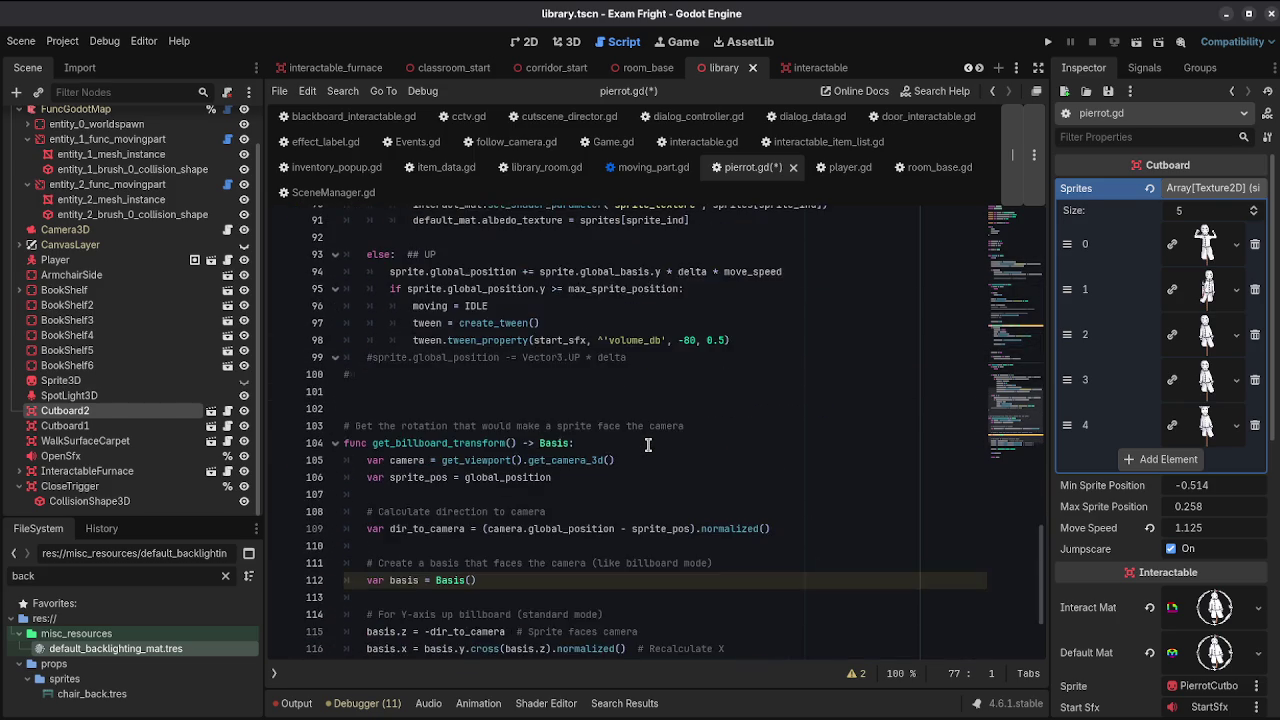
pyautogui.scroll(4, 648, 445)
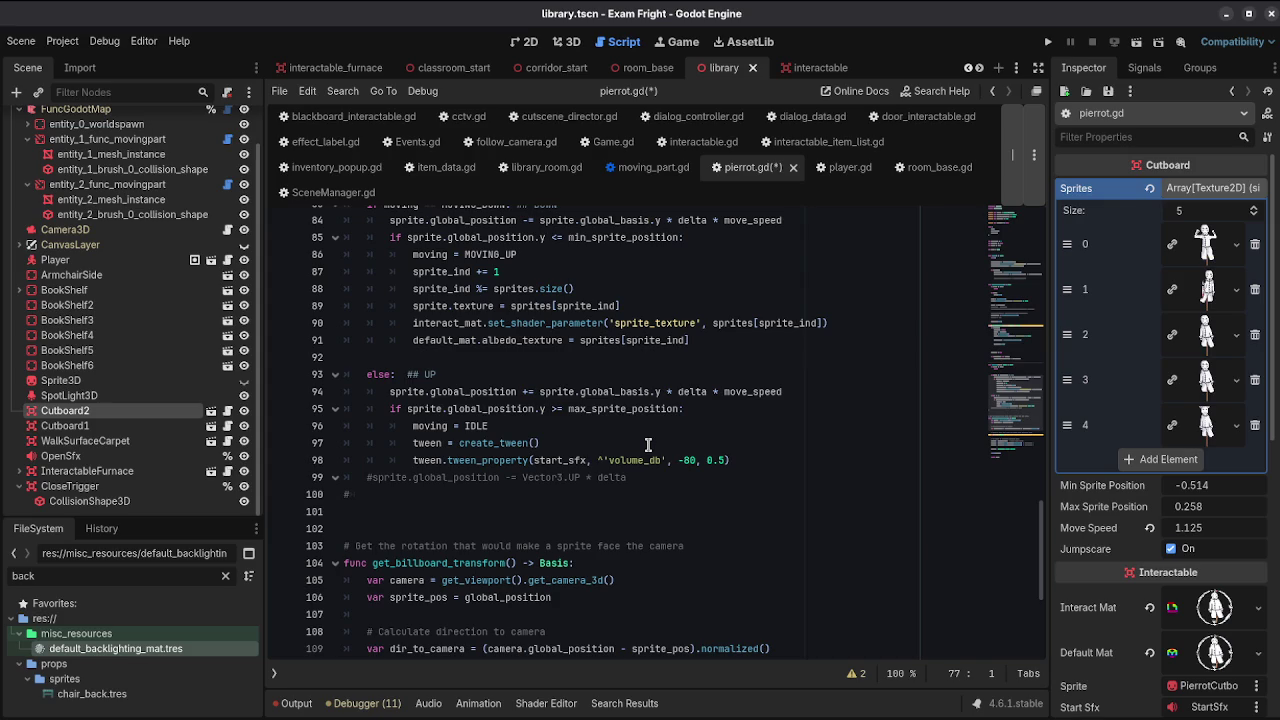
pyautogui.scroll(3, 648, 445)
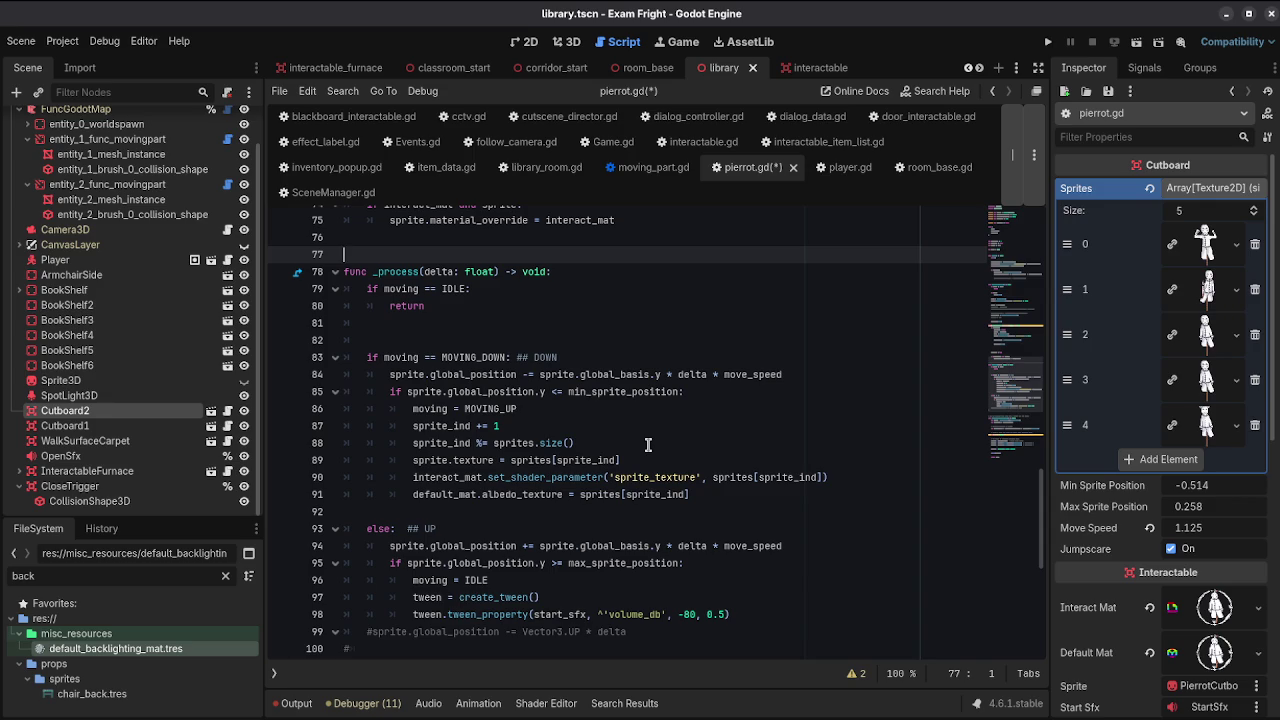
pyautogui.click(747, 562)
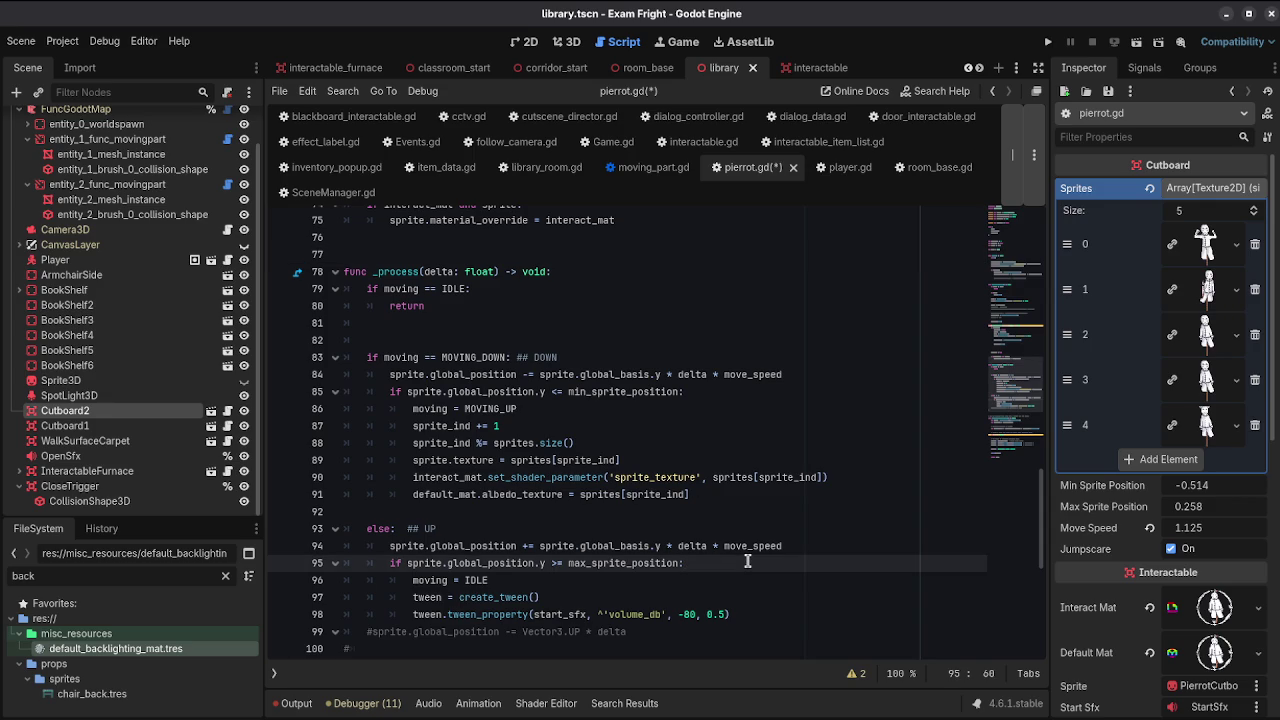
pyautogui.press('Return')
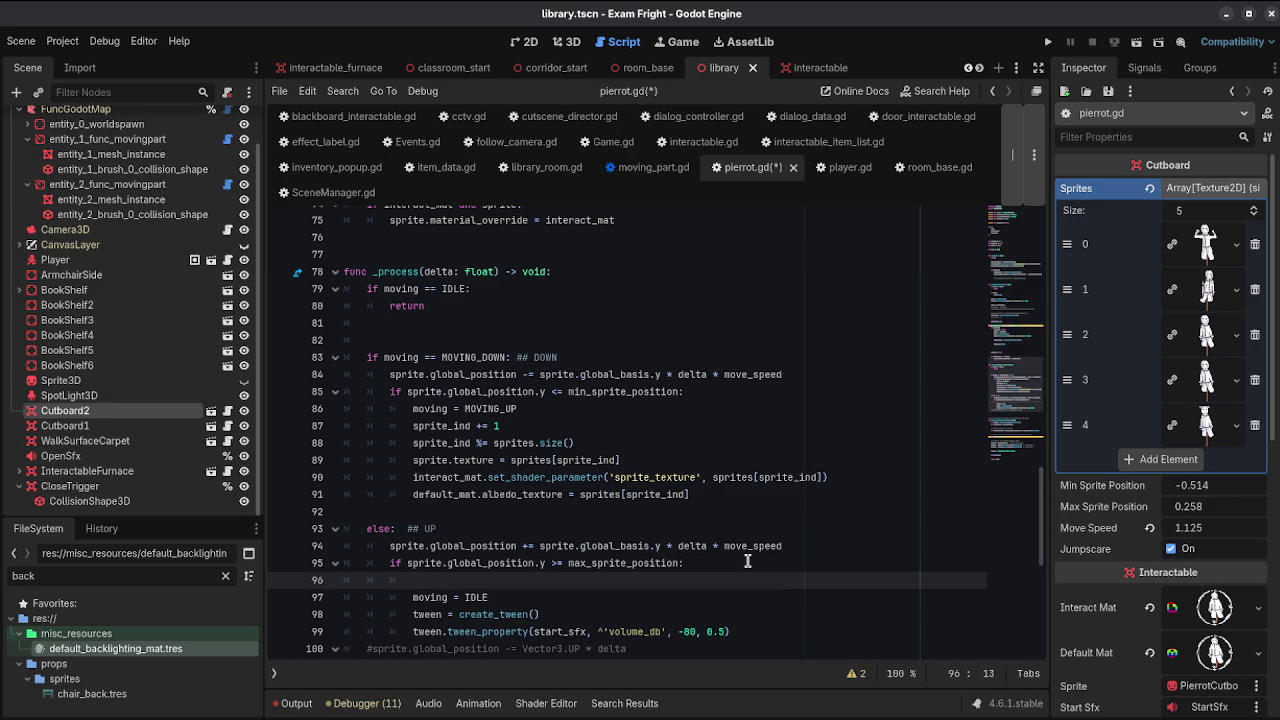
pyautogui.scroll(20, 717, 518)
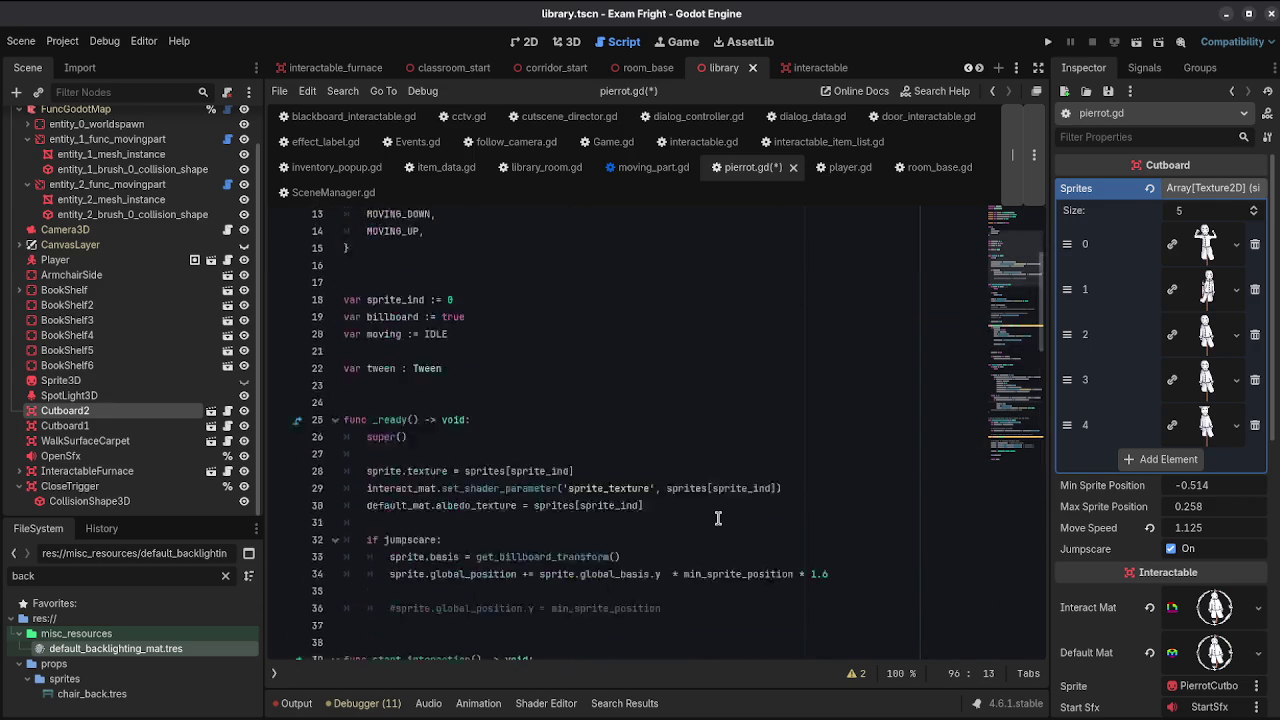
pyautogui.click(615, 360)
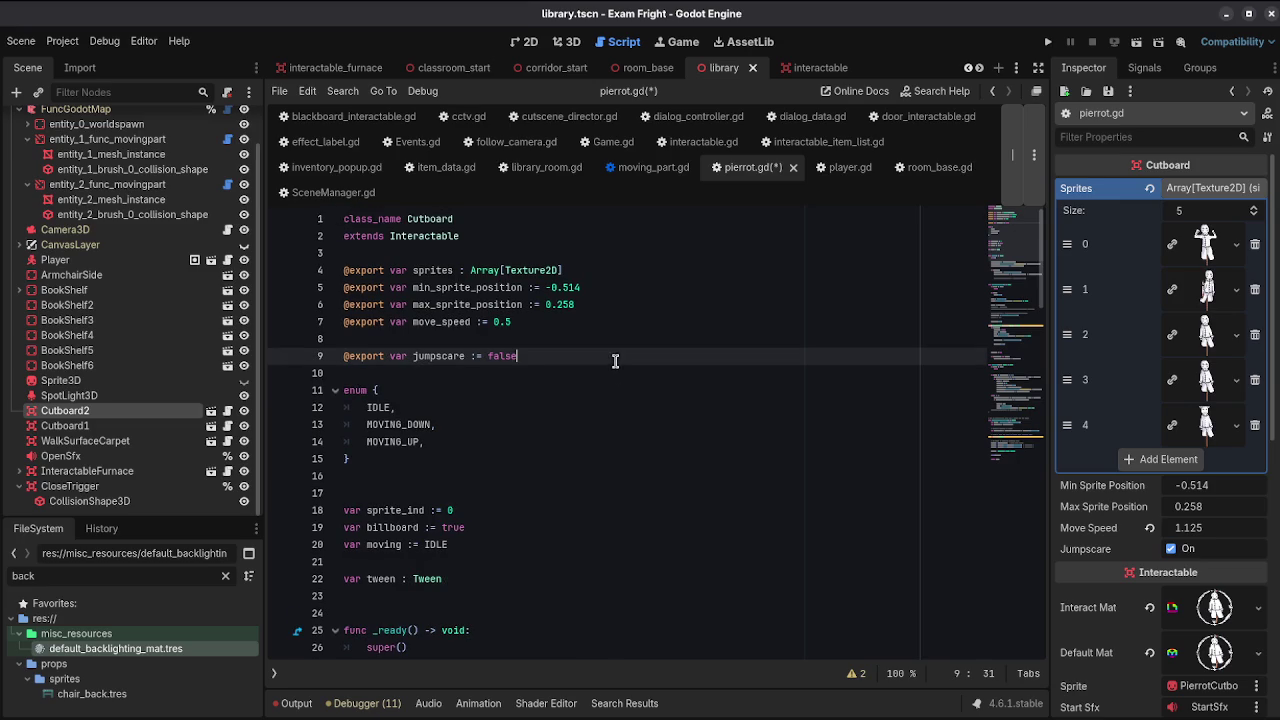
pyautogui.click(610, 241)
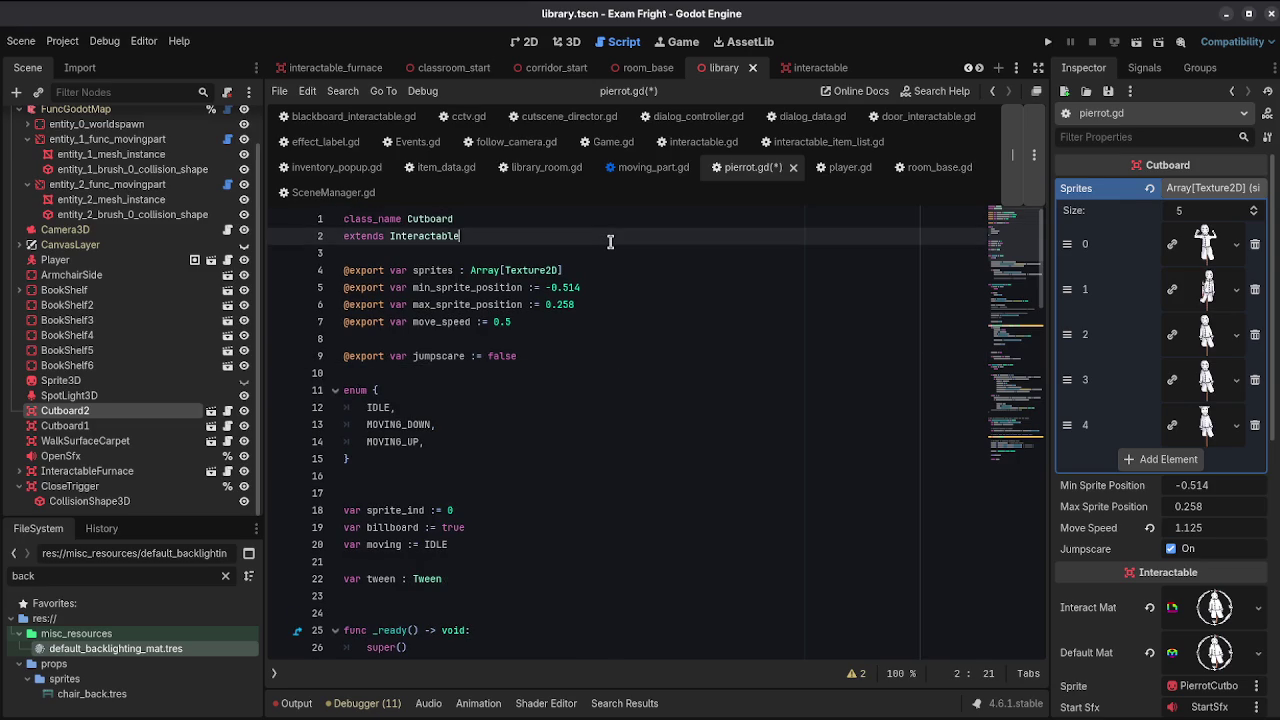
# Step: Declare 'signal changed_cutboard' below extends Interactable and save pierrot.gd
pyautogui.press('Return')
pyautogui.press('Return')
pyautogui.write('signal c')
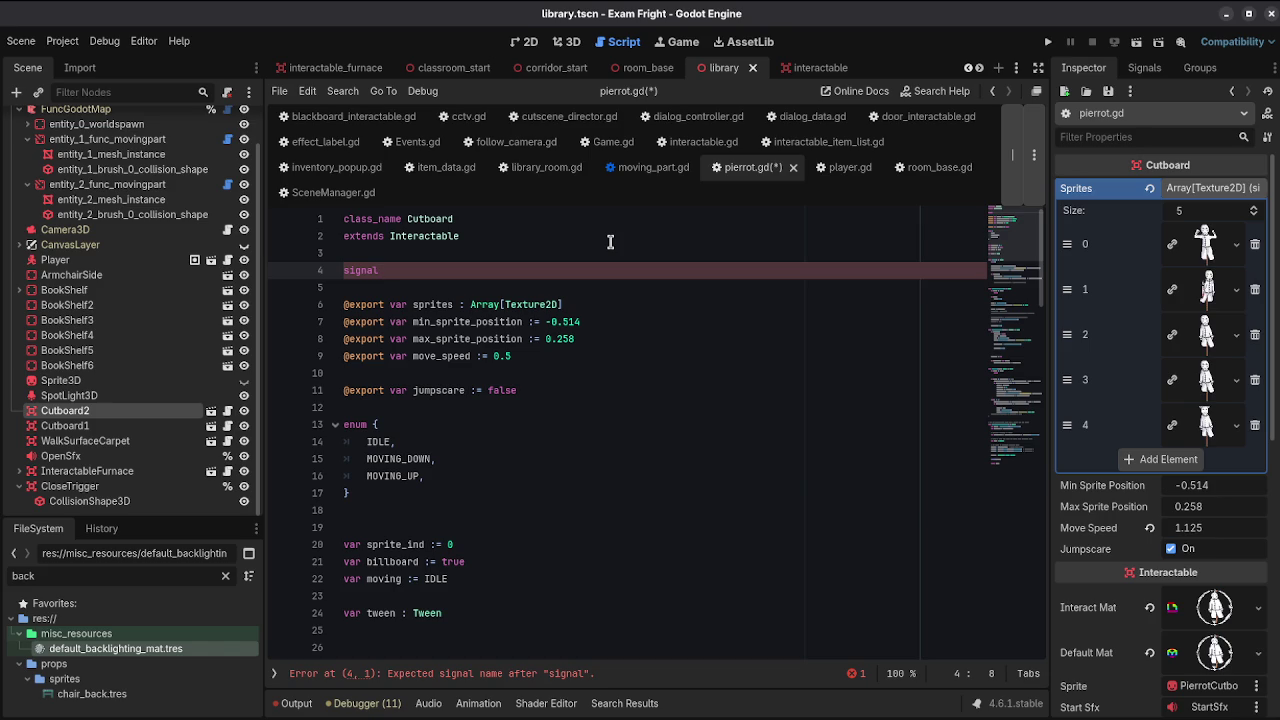
pyautogui.write('ha')
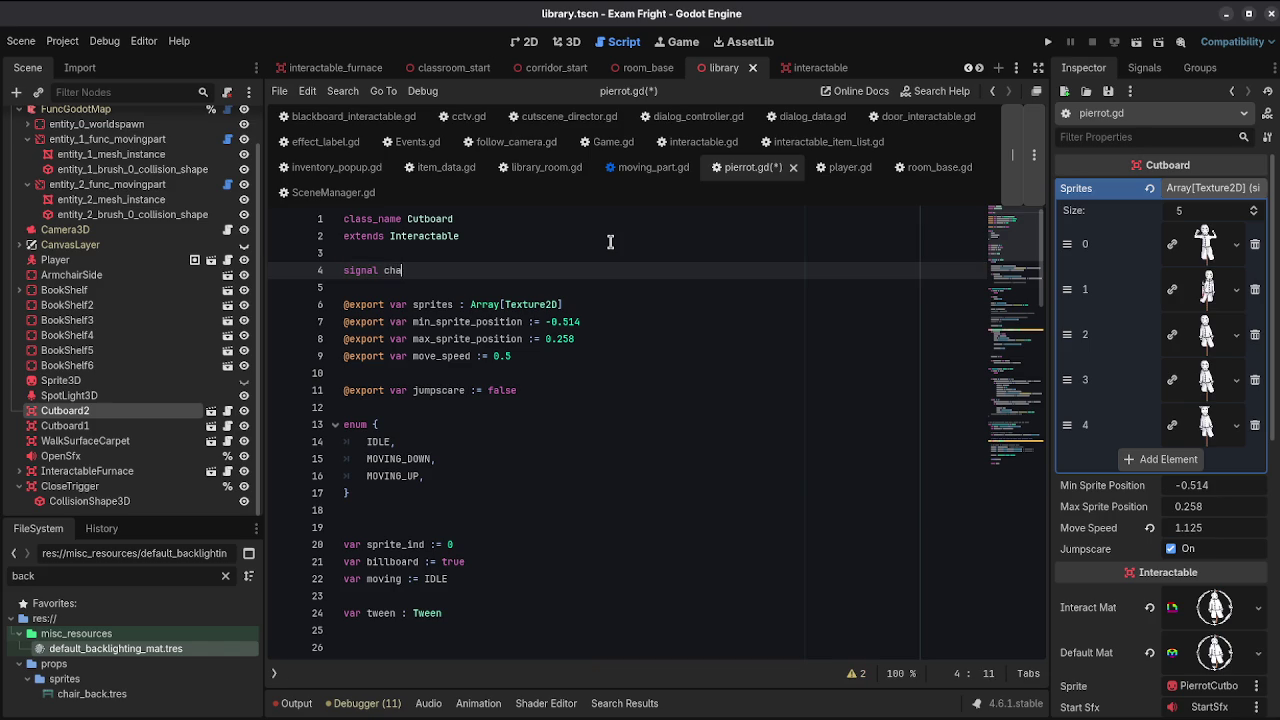
pyautogui.write('nged_cutboar')
pyautogui.hotkey('ctrl', 's')
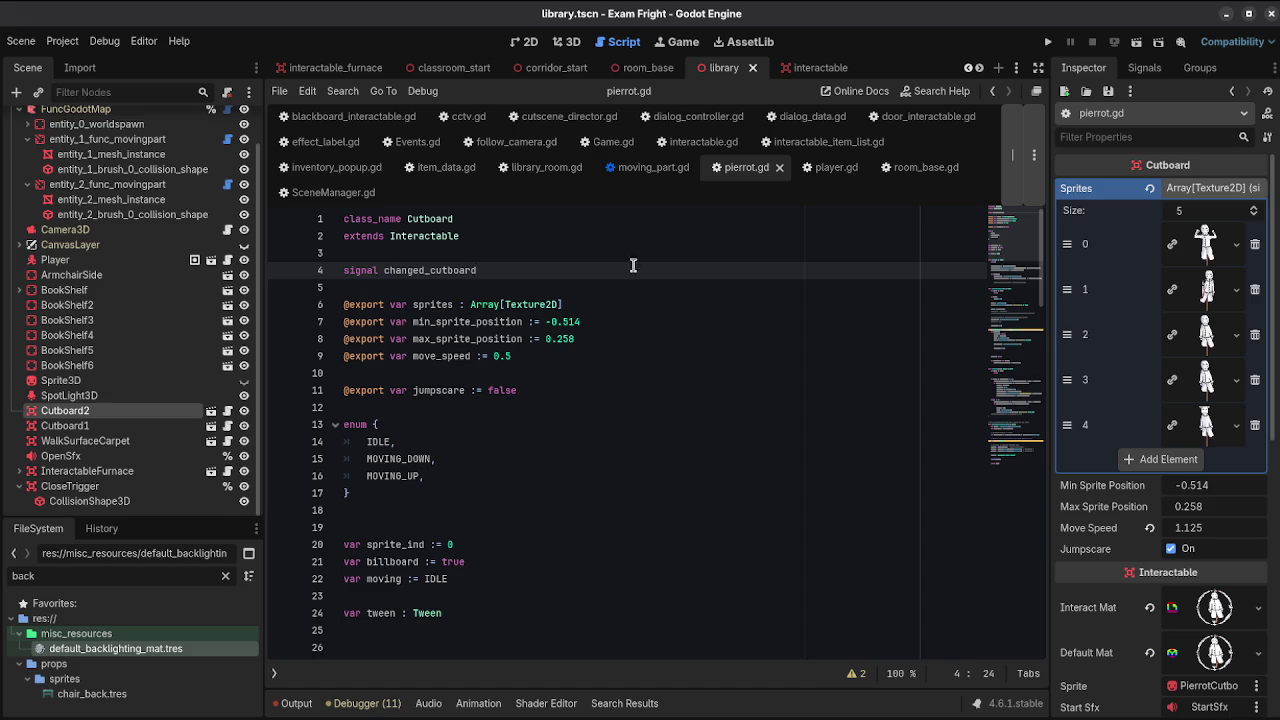
pyautogui.click(584, 280)
pyautogui.doubleClick(522, 272)
pyautogui.click(218, 398)
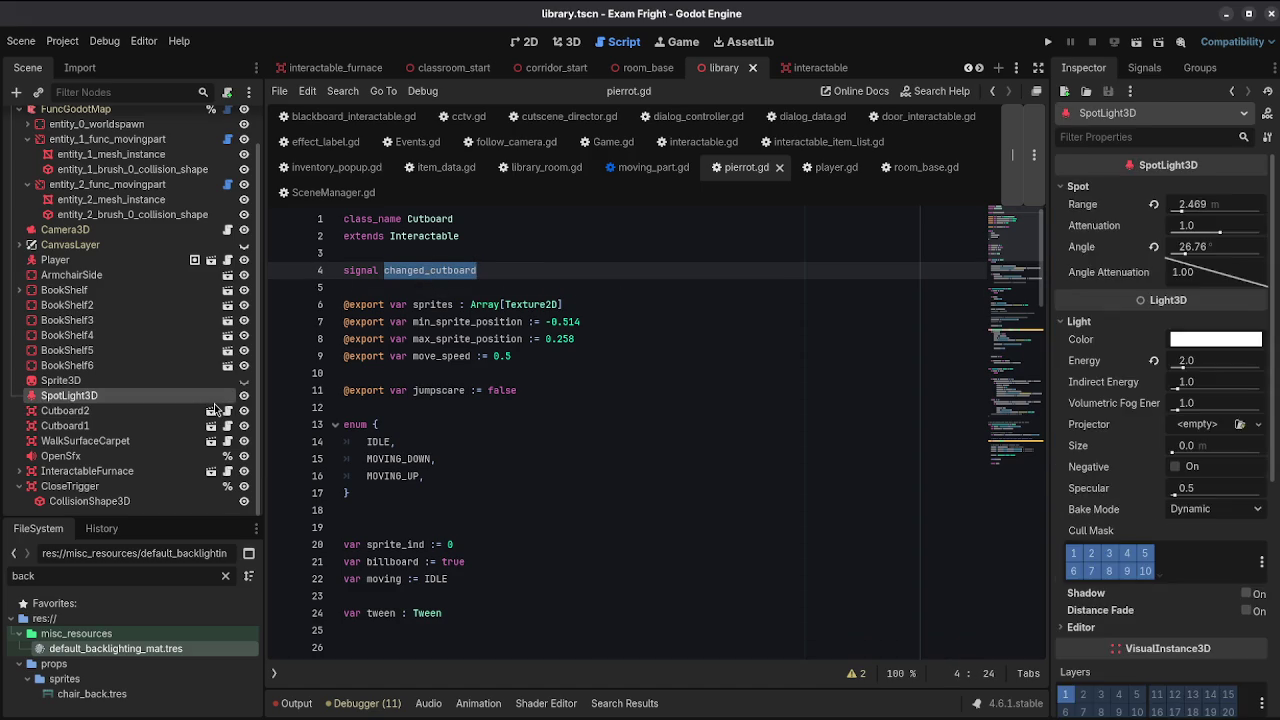
# Step: Add pierrot_interactable's Pierrot root to a new 'cutboards' group and save the scene
pyautogui.click(210, 409)
pyautogui.click(60, 120)
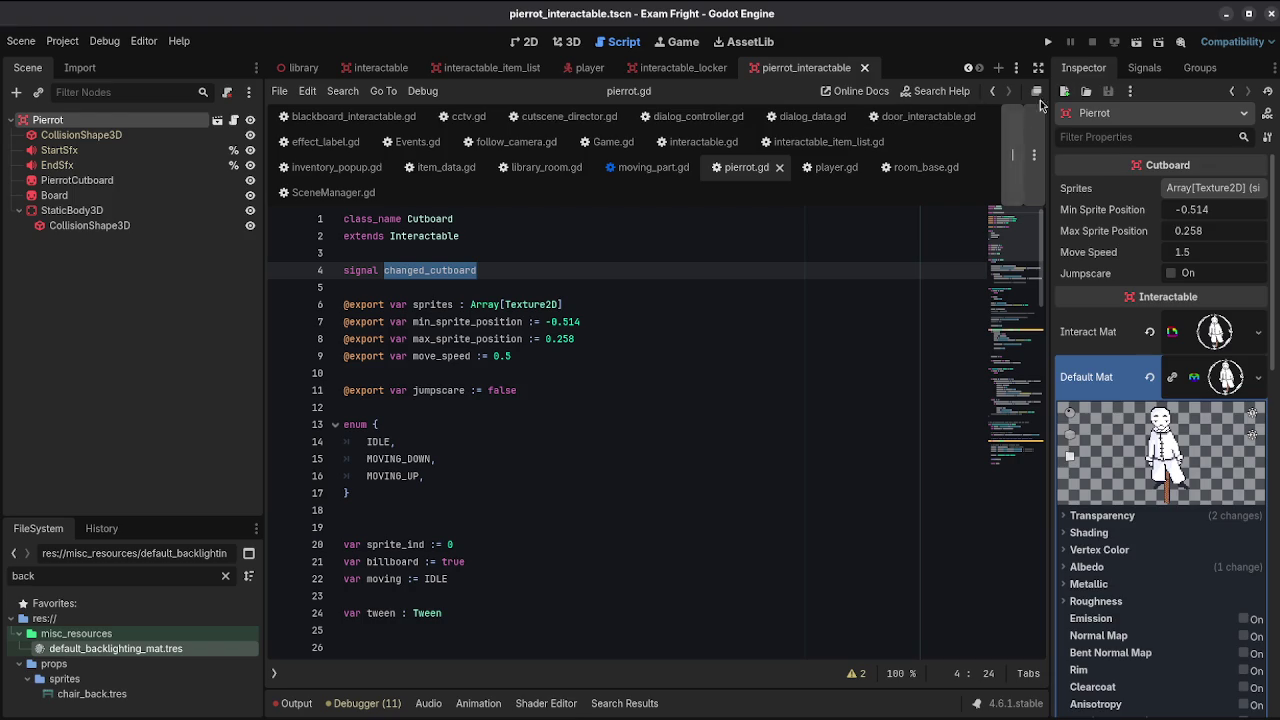
pyautogui.click(1200, 67)
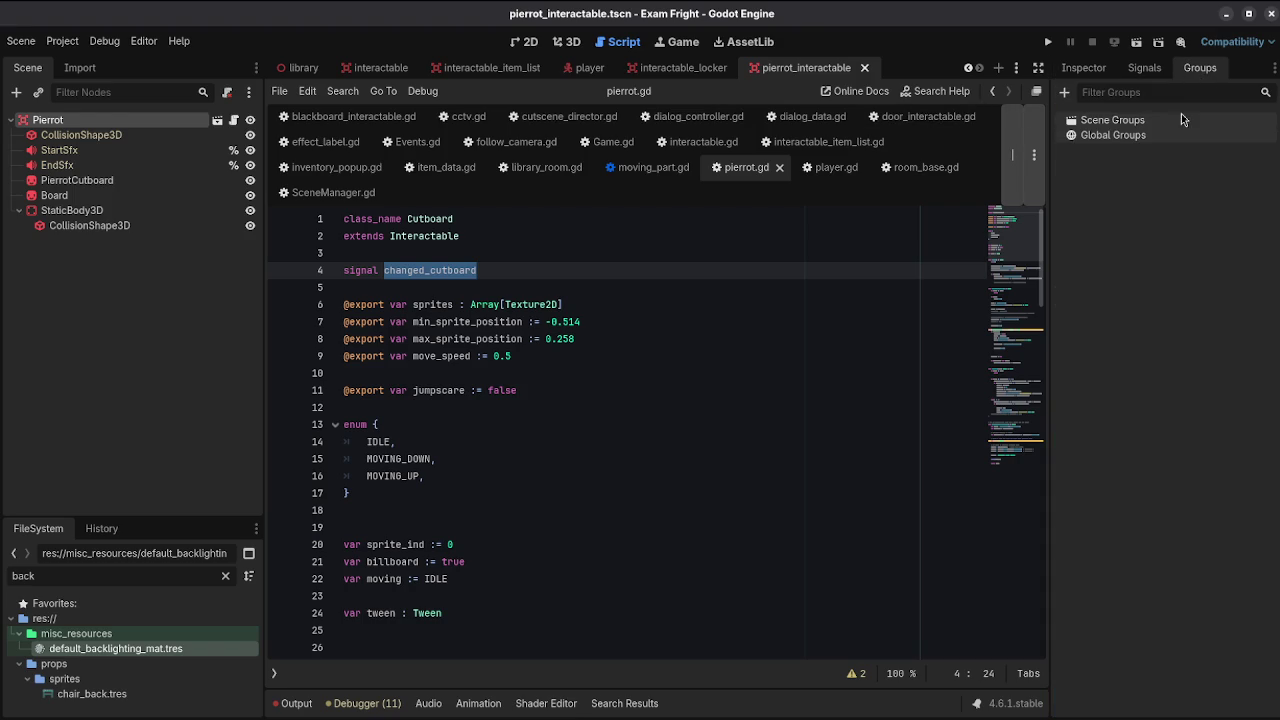
pyautogui.click(1068, 92)
pyautogui.write('cutboards')
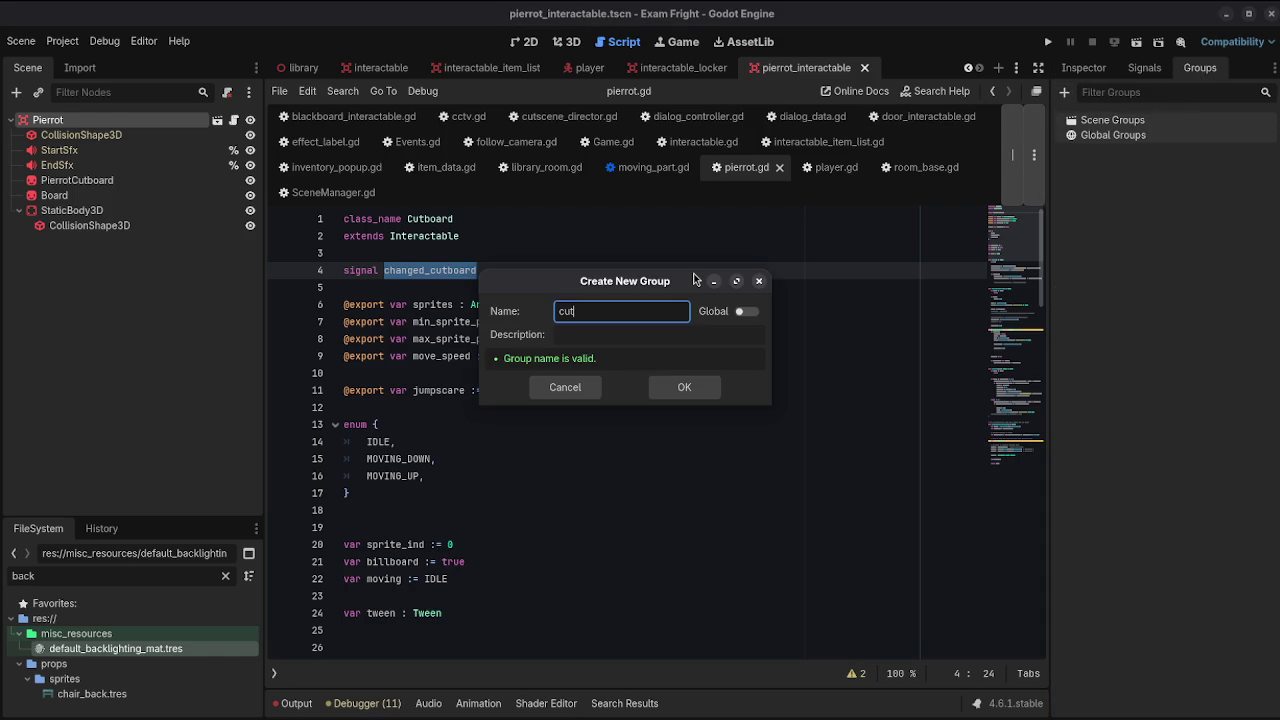
pyautogui.press('Return')
pyautogui.hotkey('ctrl', 's')
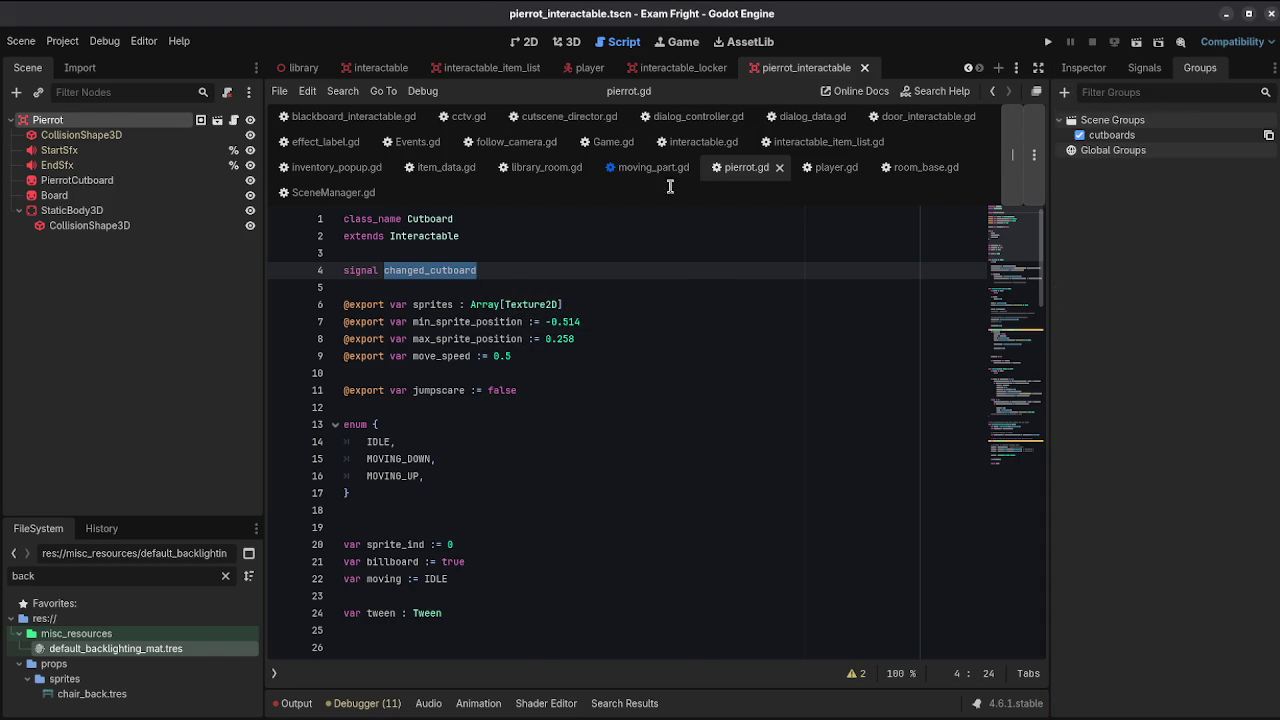
pyautogui.click(567, 42)
pyautogui.scroll(-5, 672, 212)
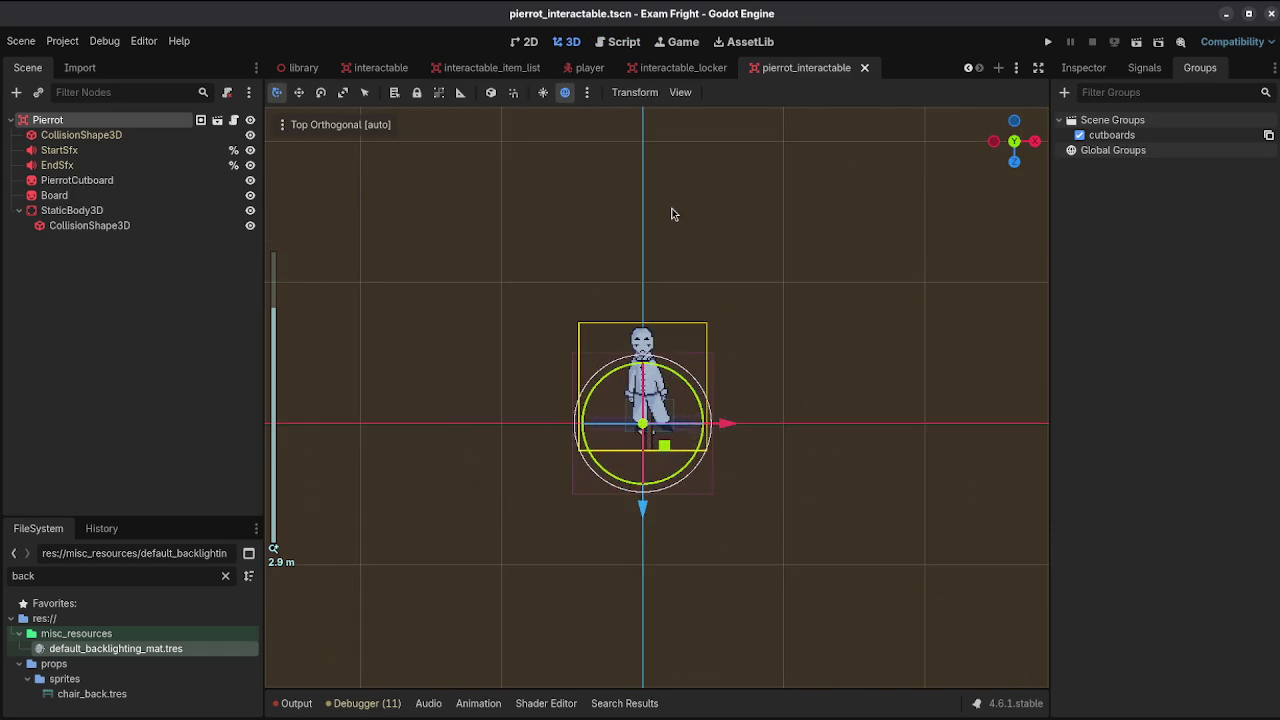
# Step: Close the interactable_locker, player, interactable_item_list and interactable scene tabs
pyautogui.moveTo(684, 249)
pyautogui.mouseDown()
pyautogui.moveTo(629, 234)
pyautogui.moveTo(677, 146)
pyautogui.mouseUp()
pyautogui.scroll(5, 686, 194)
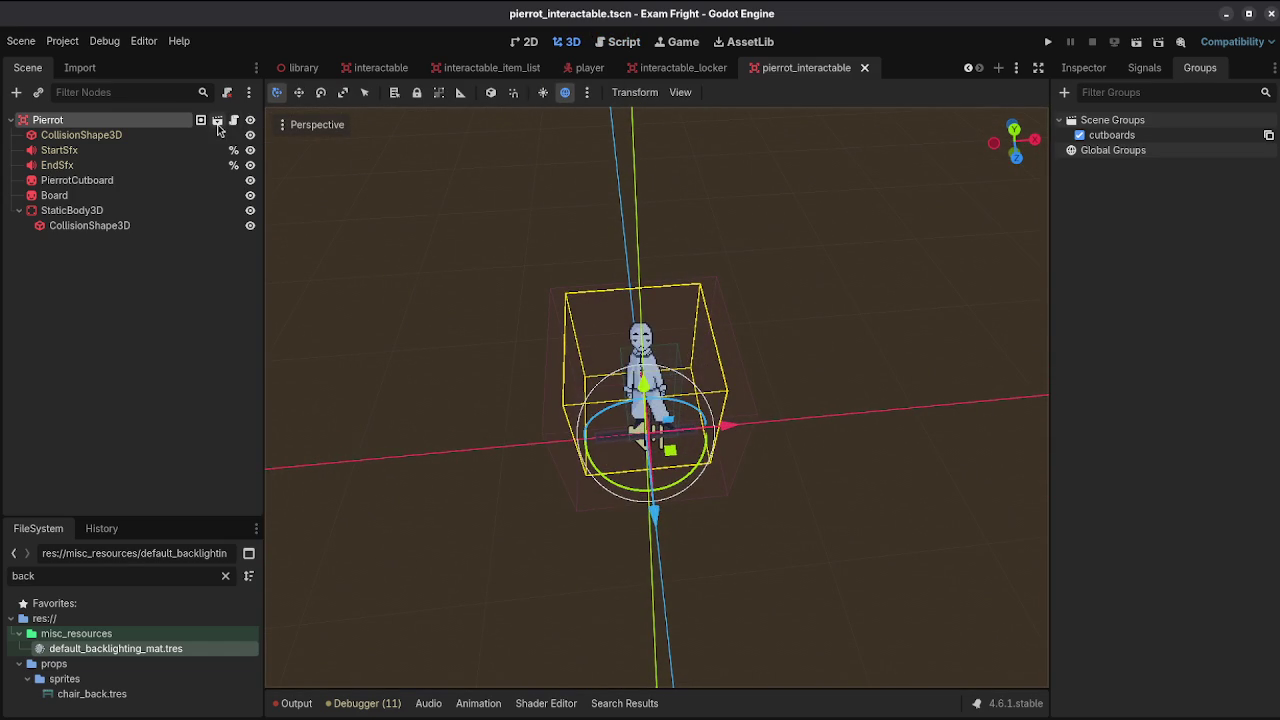
pyautogui.click(683, 67)
pyautogui.scroll(-2, 668, 213)
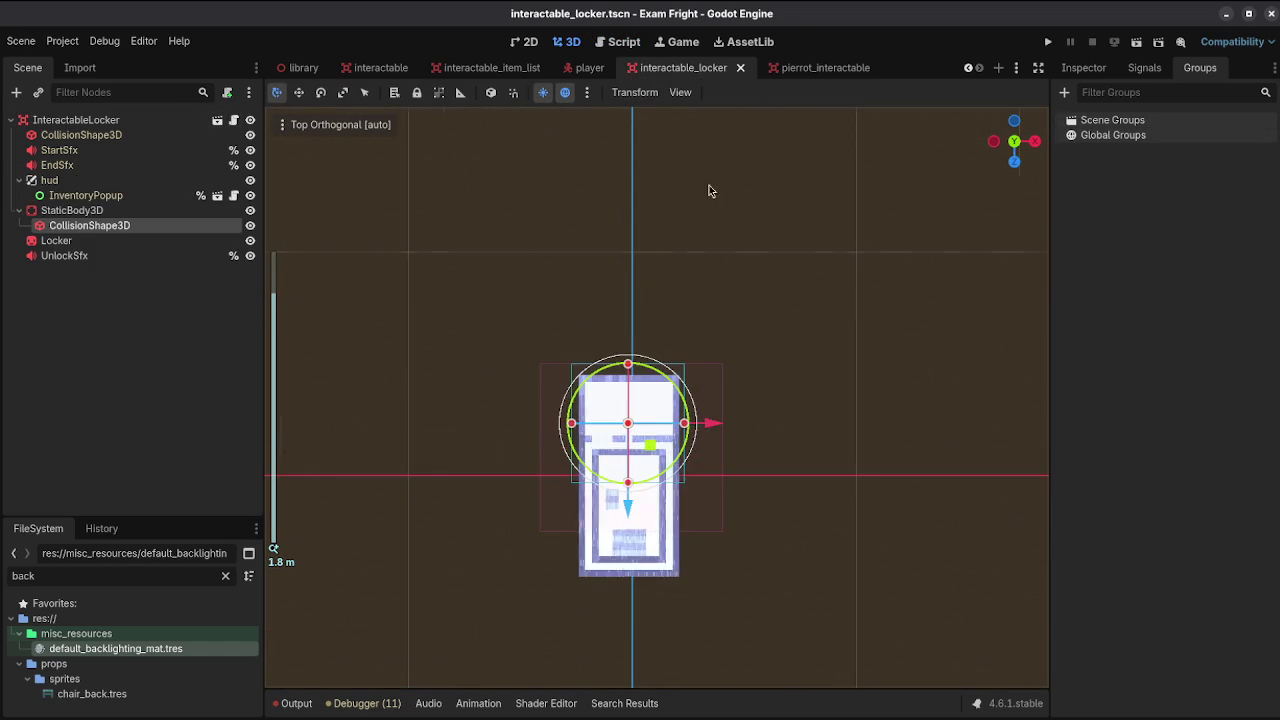
pyautogui.click(740, 67)
pyautogui.scroll(4, 722, 213)
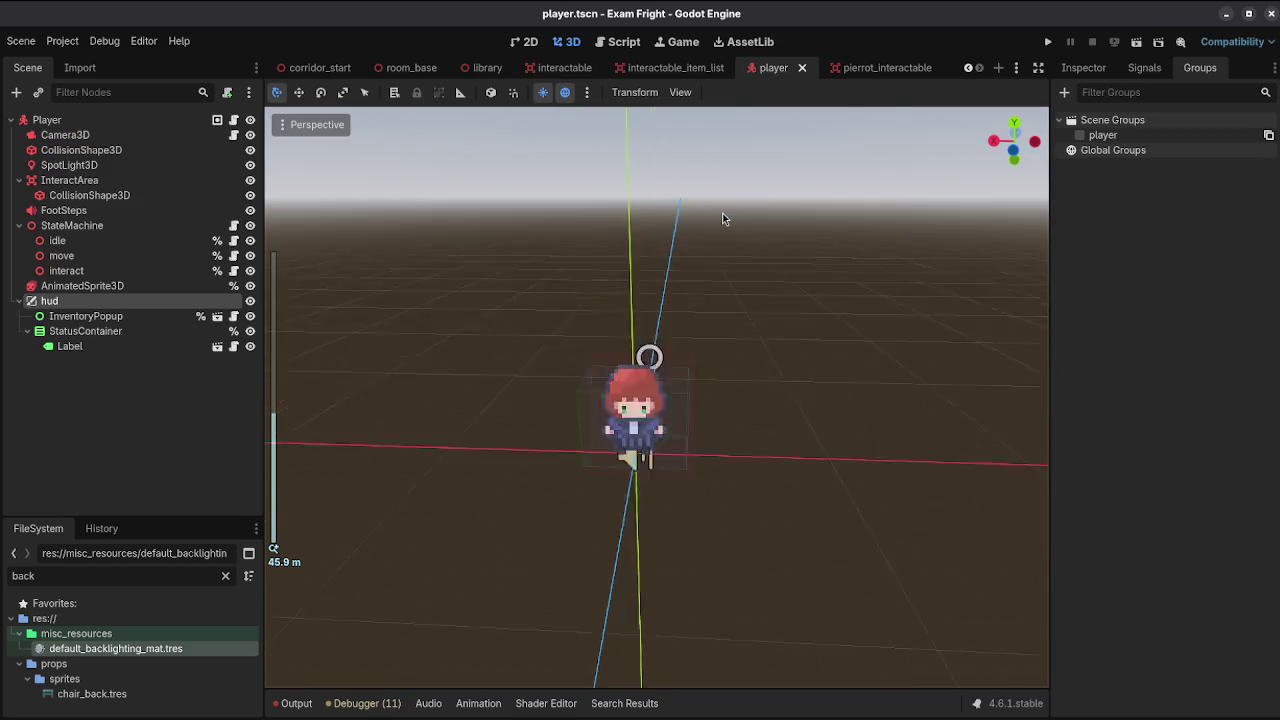
pyautogui.click(802, 67)
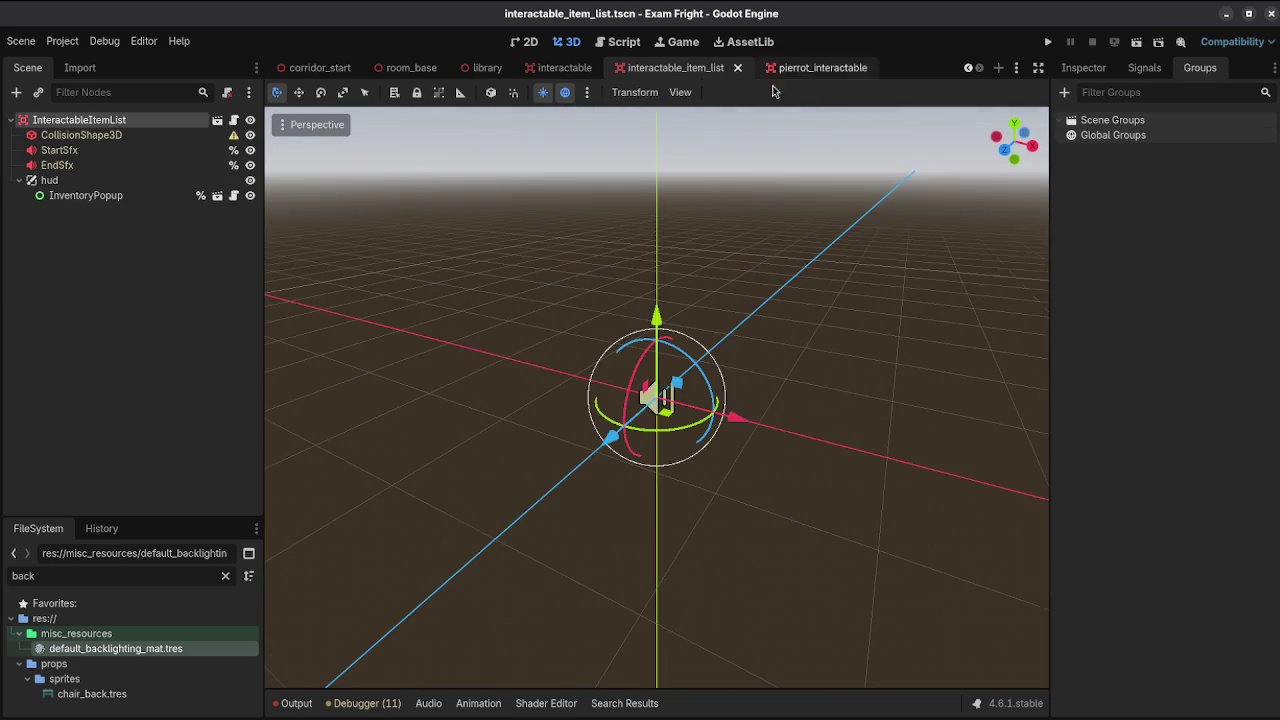
pyautogui.click(738, 67)
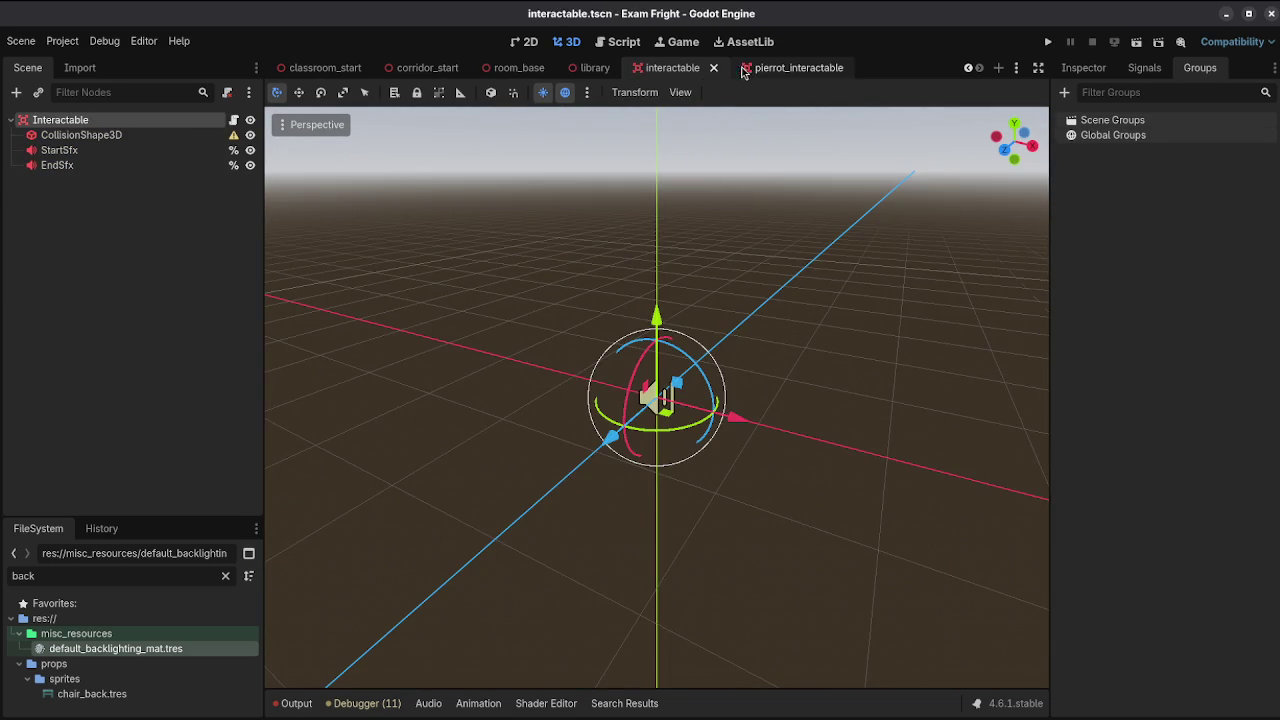
pyautogui.click(718, 69)
pyautogui.click(808, 72)
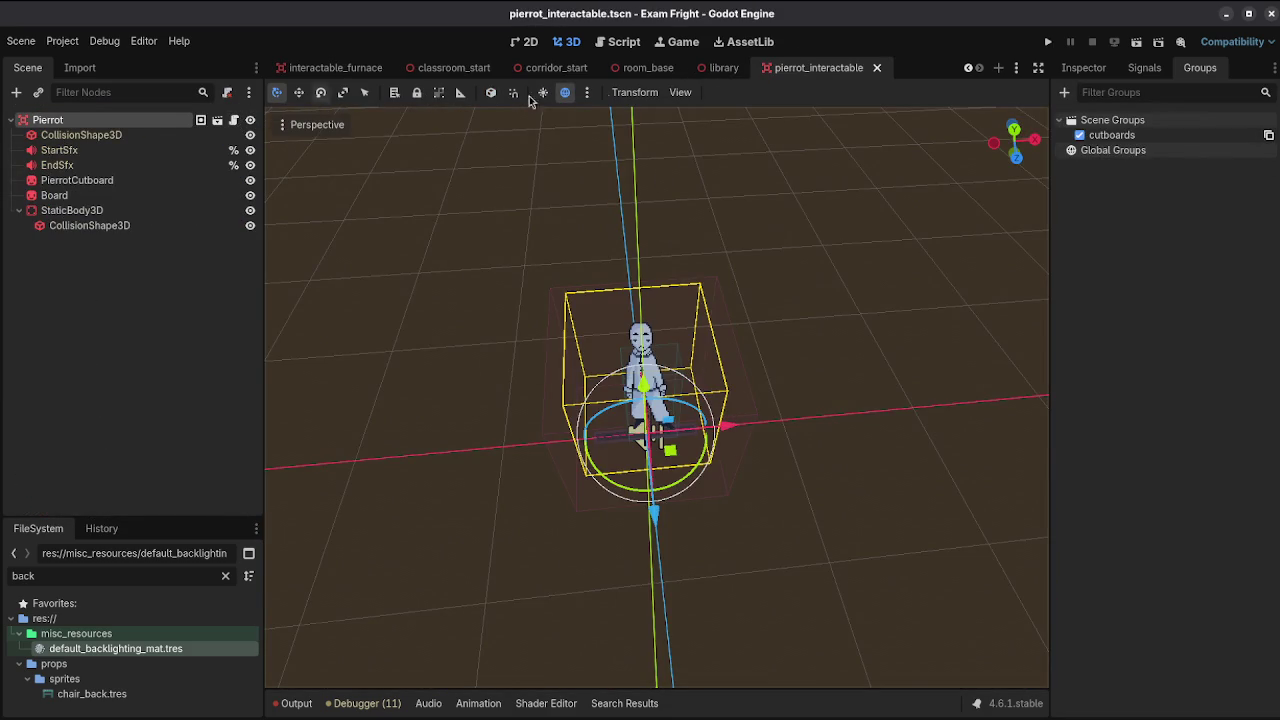
# Step: Switch to the library scene and open its library_room.gd script
pyautogui.click(710, 68)
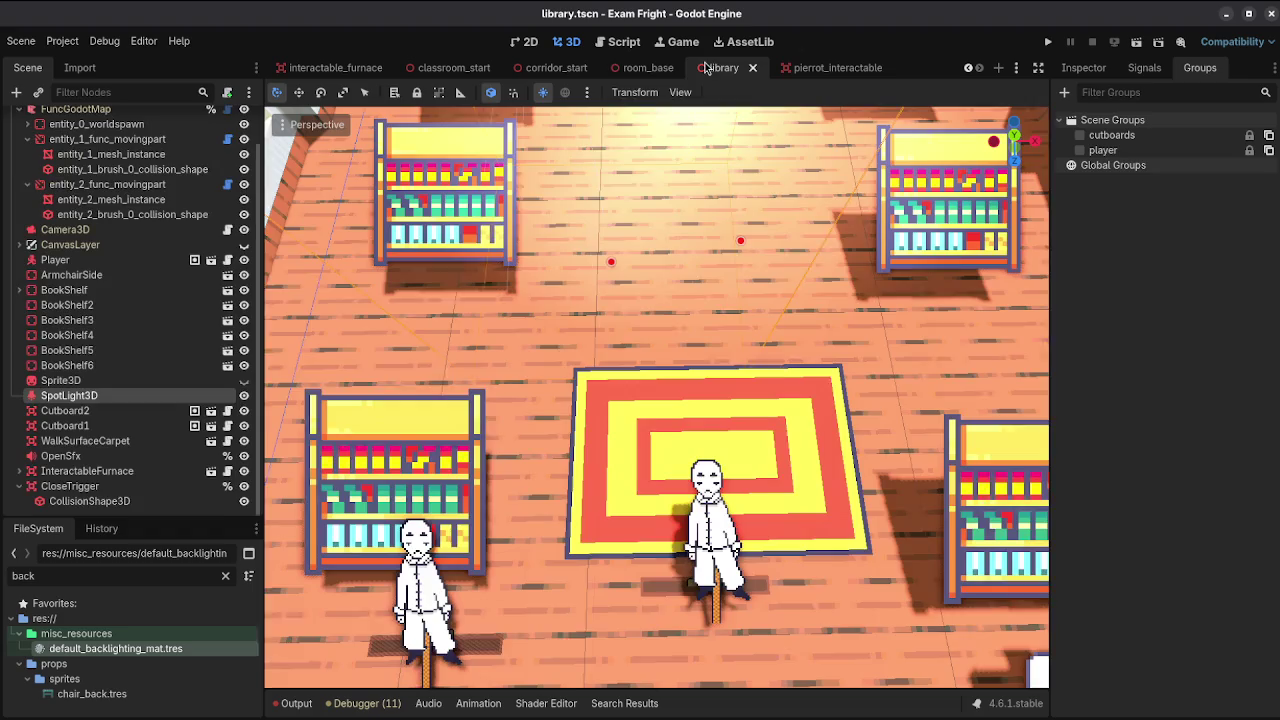
pyautogui.scroll(2, 130, 300)
pyautogui.click(228, 120)
pyautogui.scroll(2, 594, 455)
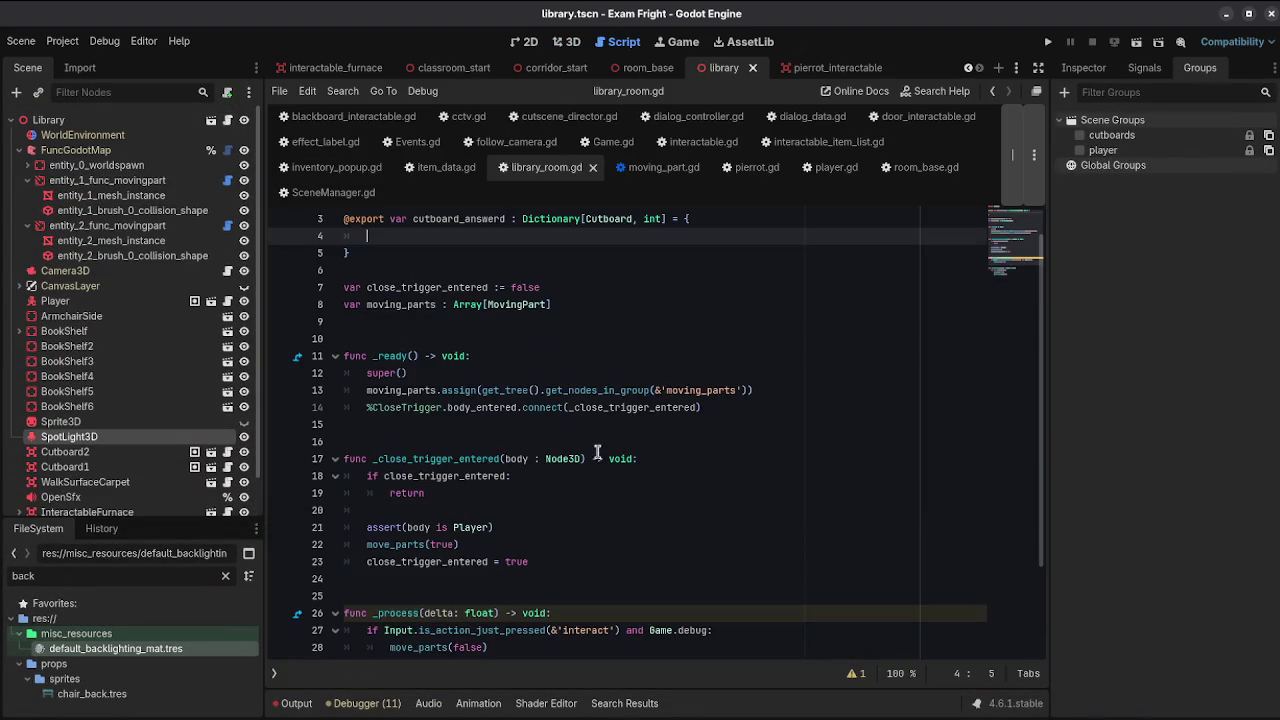
pyautogui.scroll(1, 800, 245)
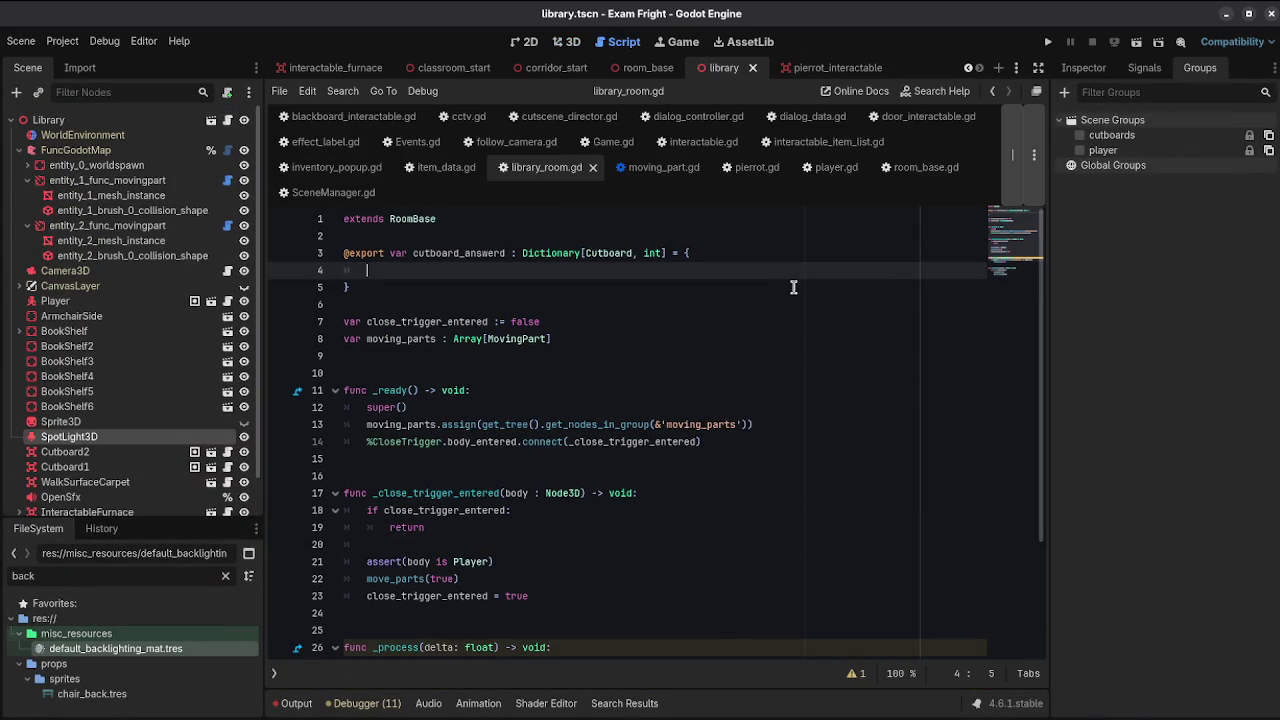
# Step: Declare 'var cutboards : Array[Cutboard]' below the answer dictionary and save
pyautogui.click(793, 287)
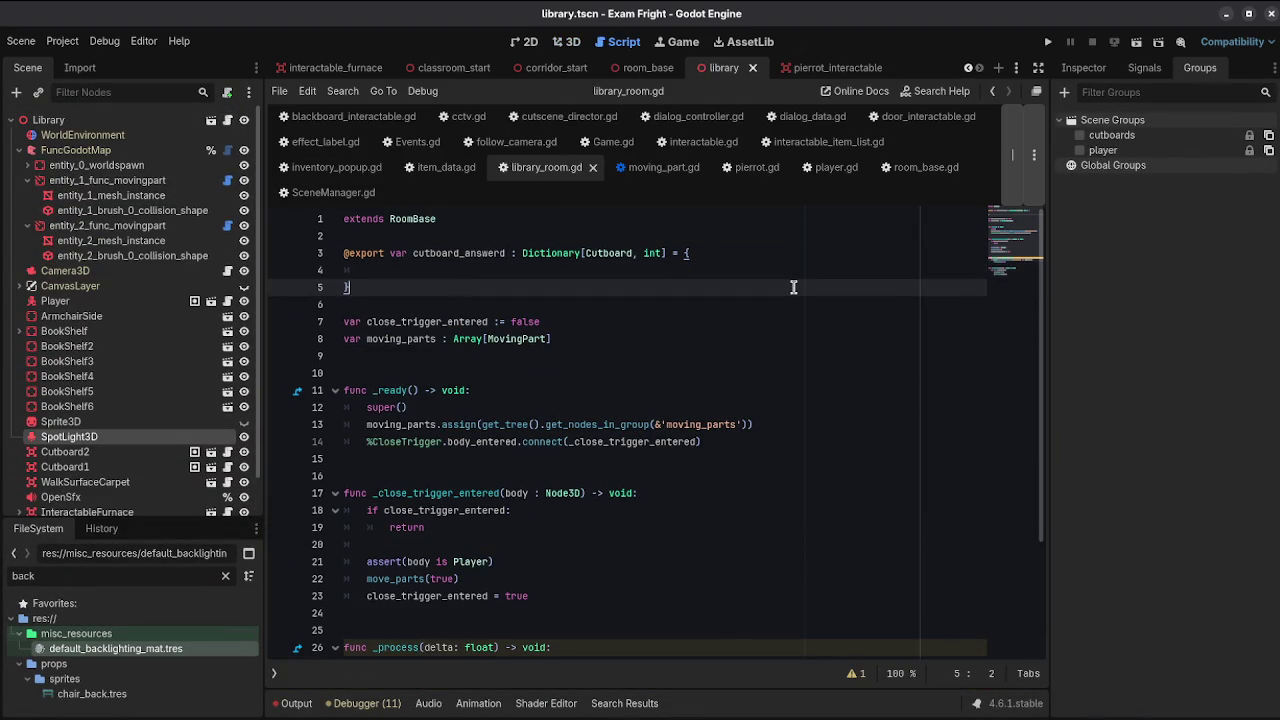
pyautogui.press('Return')
pyautogui.press('Return')
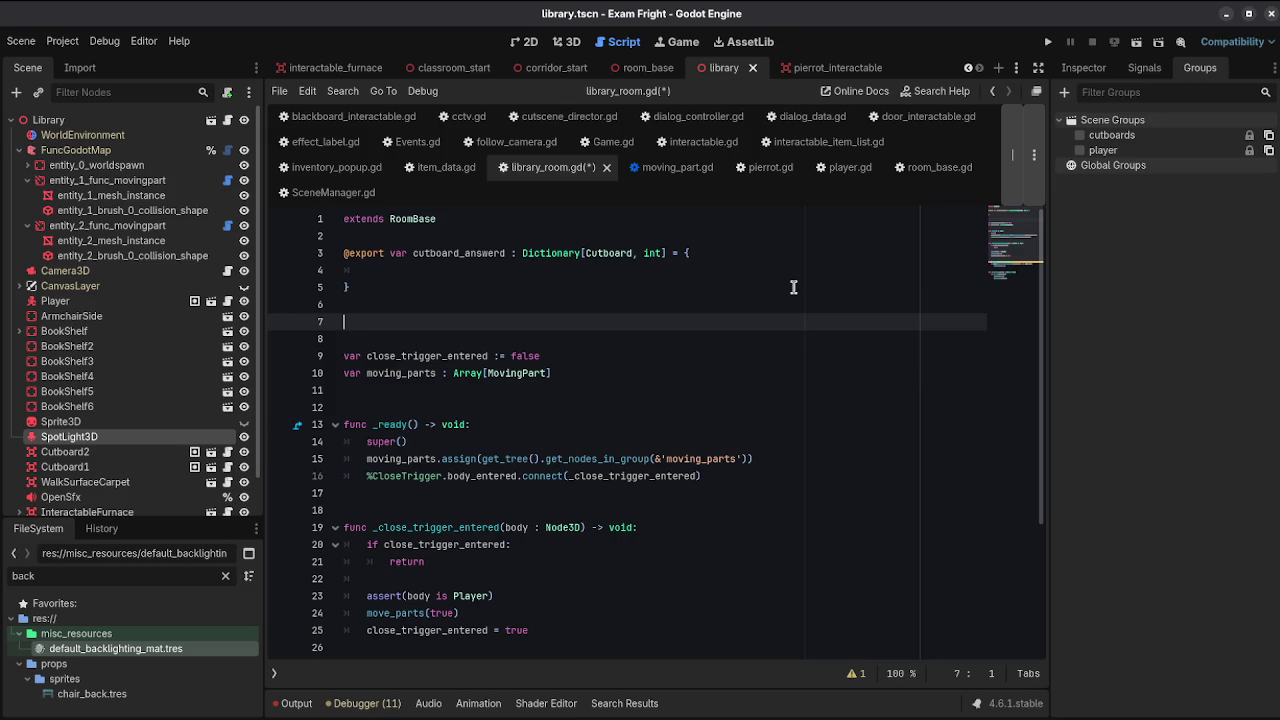
pyautogui.write('var cutboards :')
pyautogui.write(' A')
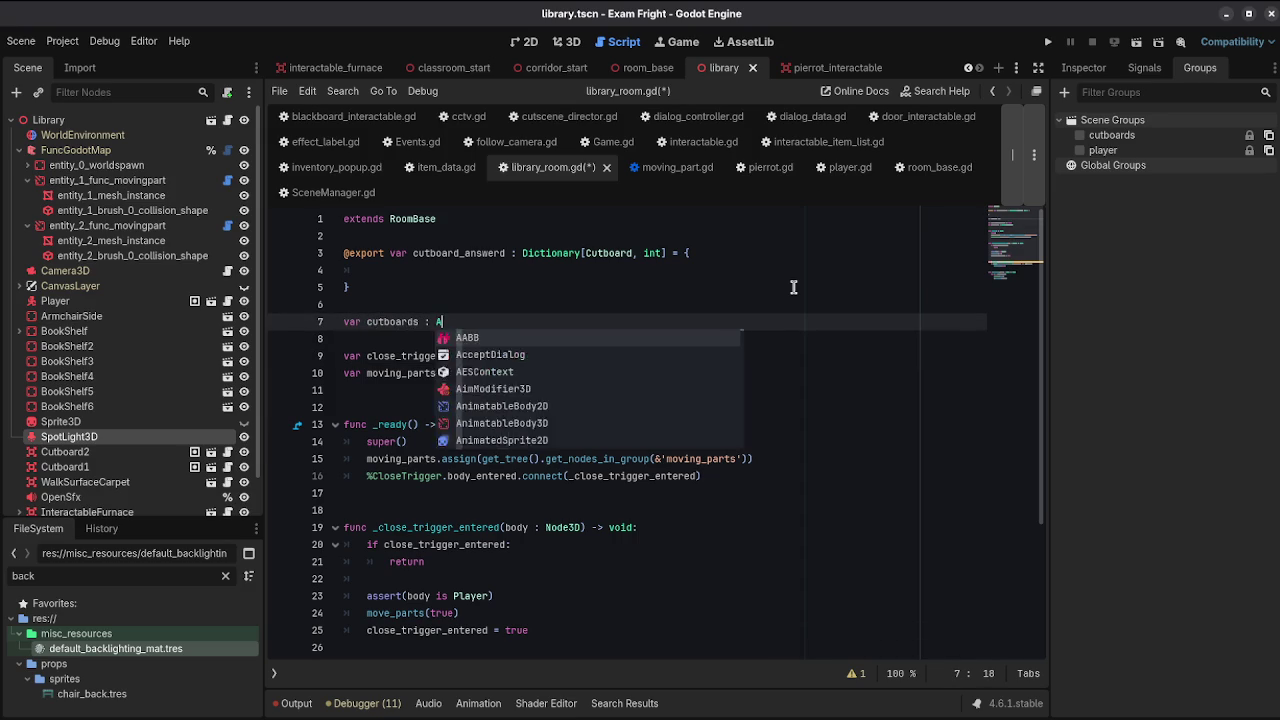
pyautogui.write('rray[Cut')
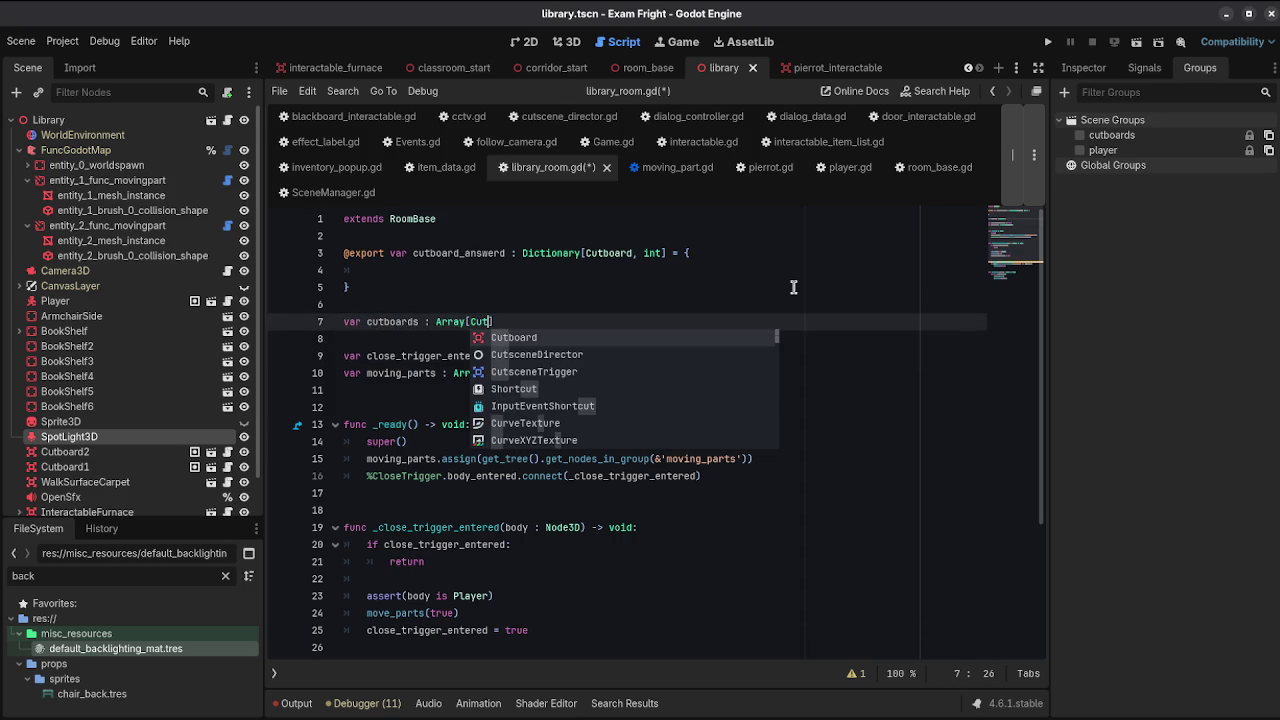
pyautogui.press('Return')
pyautogui.hotkey('ctrl', 's')
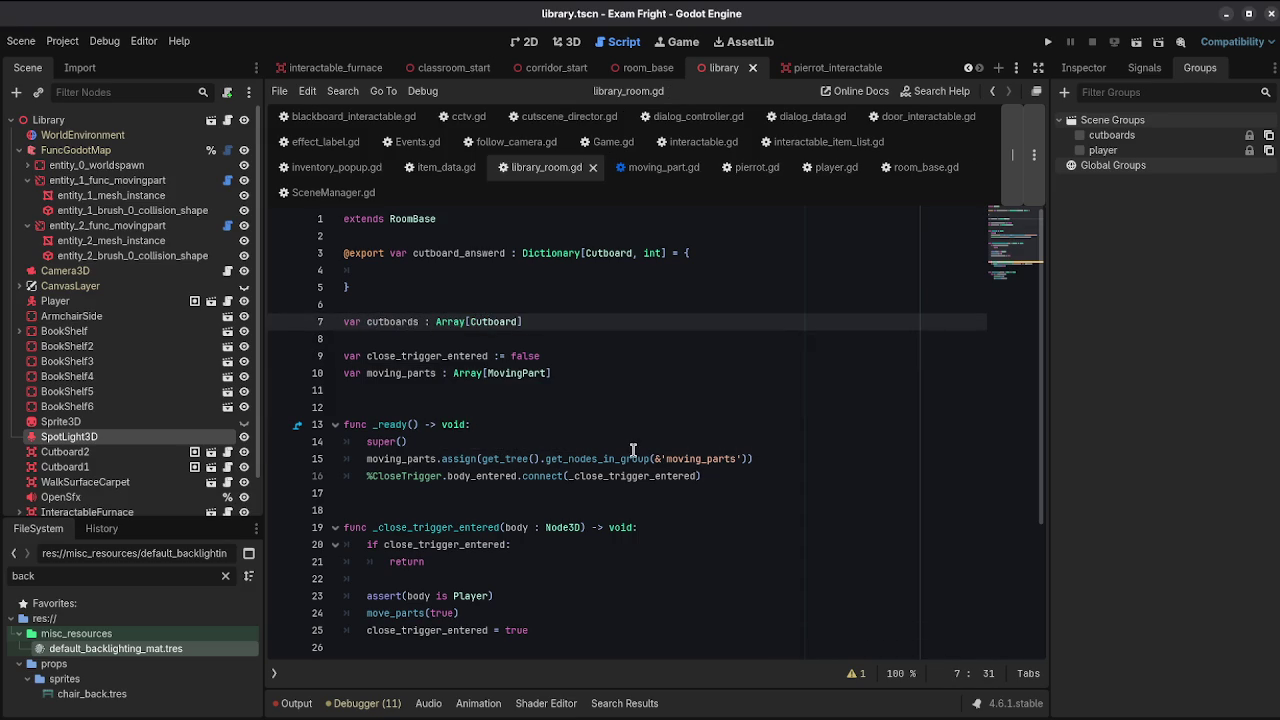
# Step: In _ready, add cutboards.assign(get_tree().get_nodes_in_group(&'cutboards')) and save
pyautogui.click(727, 443)
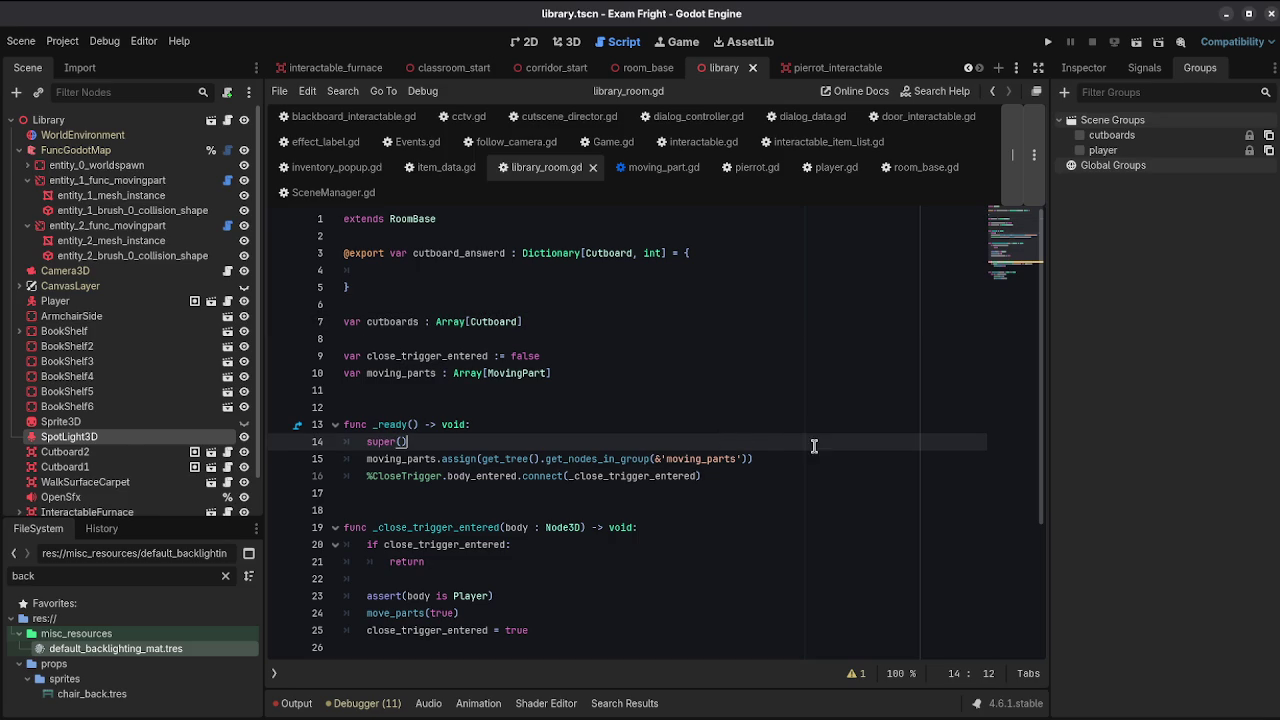
pyautogui.click(803, 458)
pyautogui.press('Return')
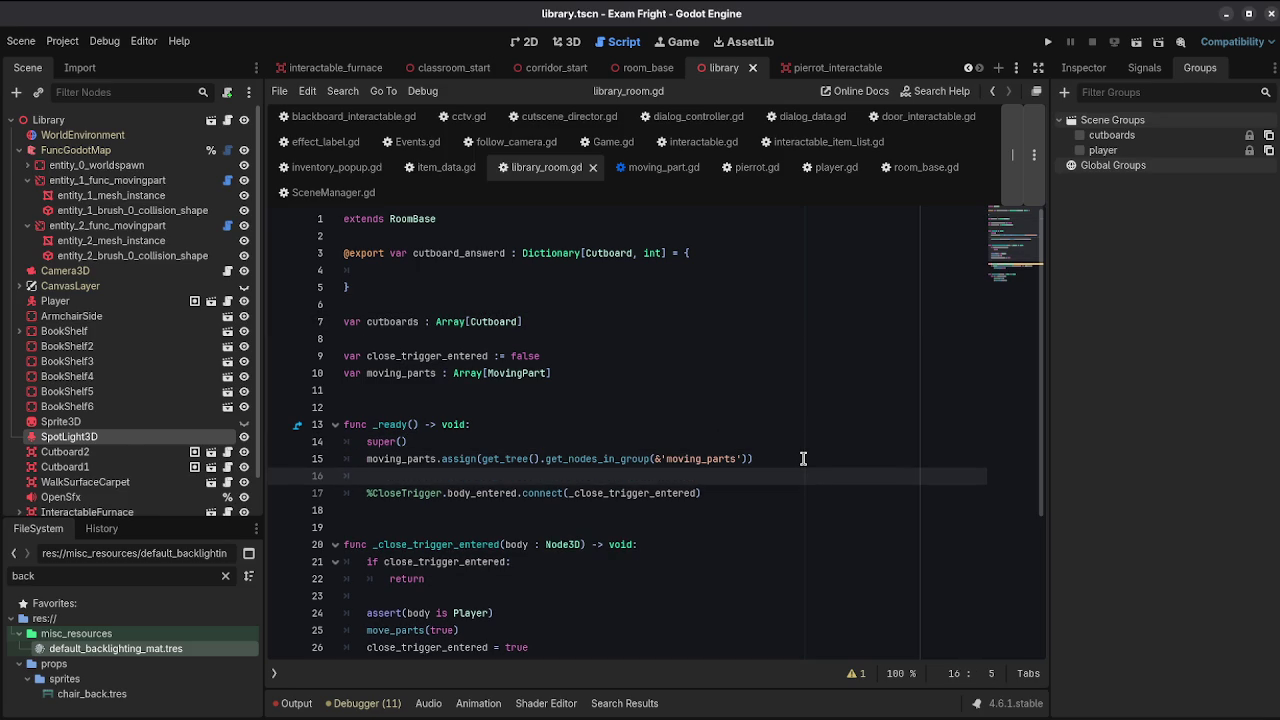
pyautogui.write('cutboards.ass')
pyautogui.press('Return')
pyautogui.write('get_')
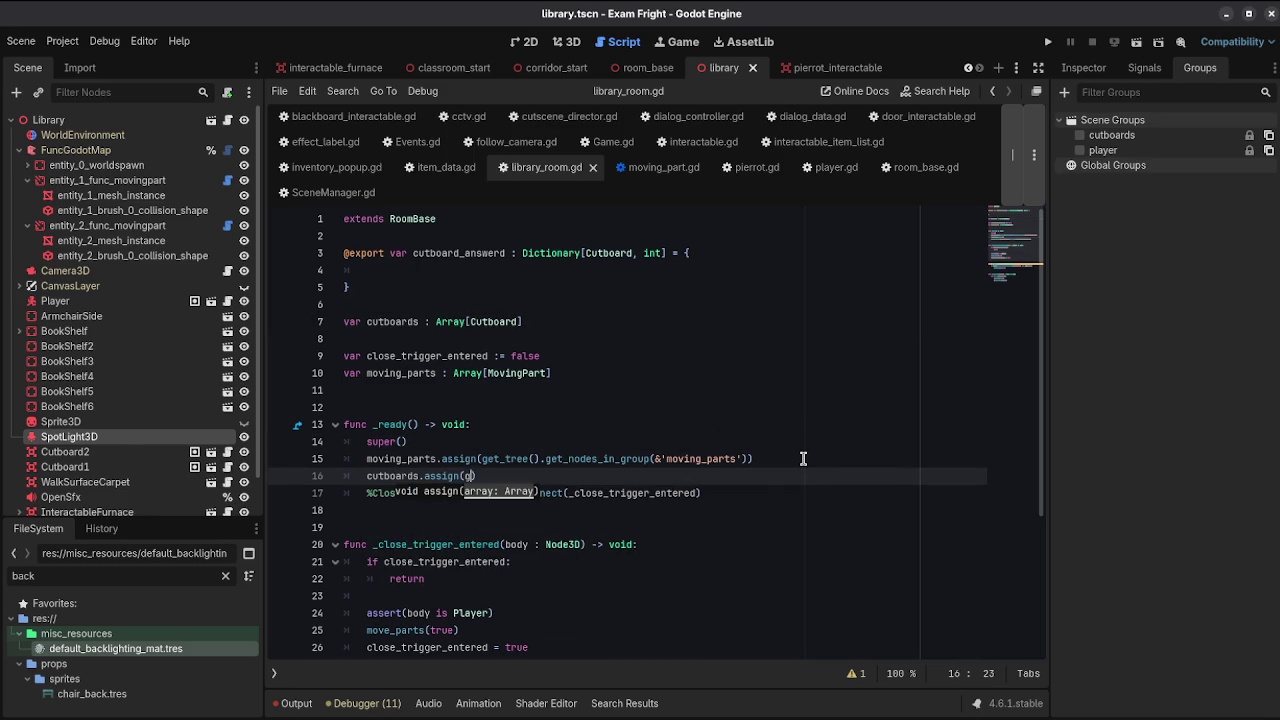
pyautogui.write('tree().get_no')
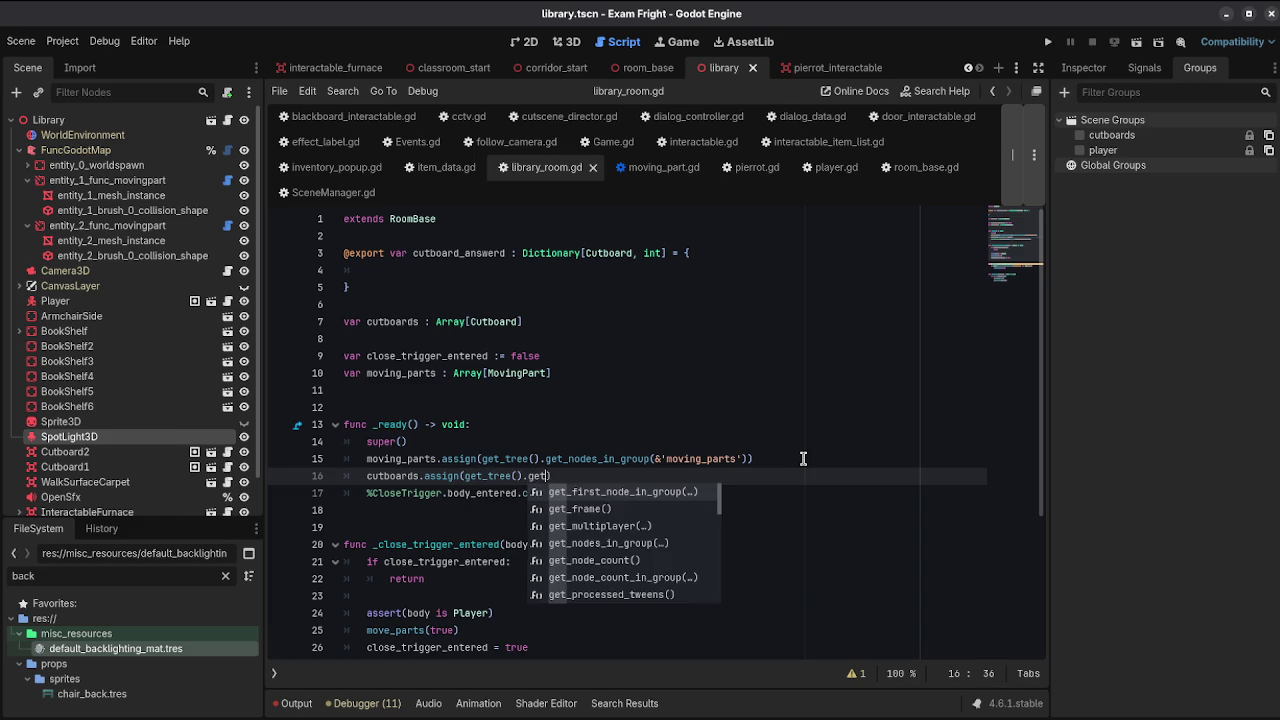
pyautogui.write('de')
pyautogui.press('Return')
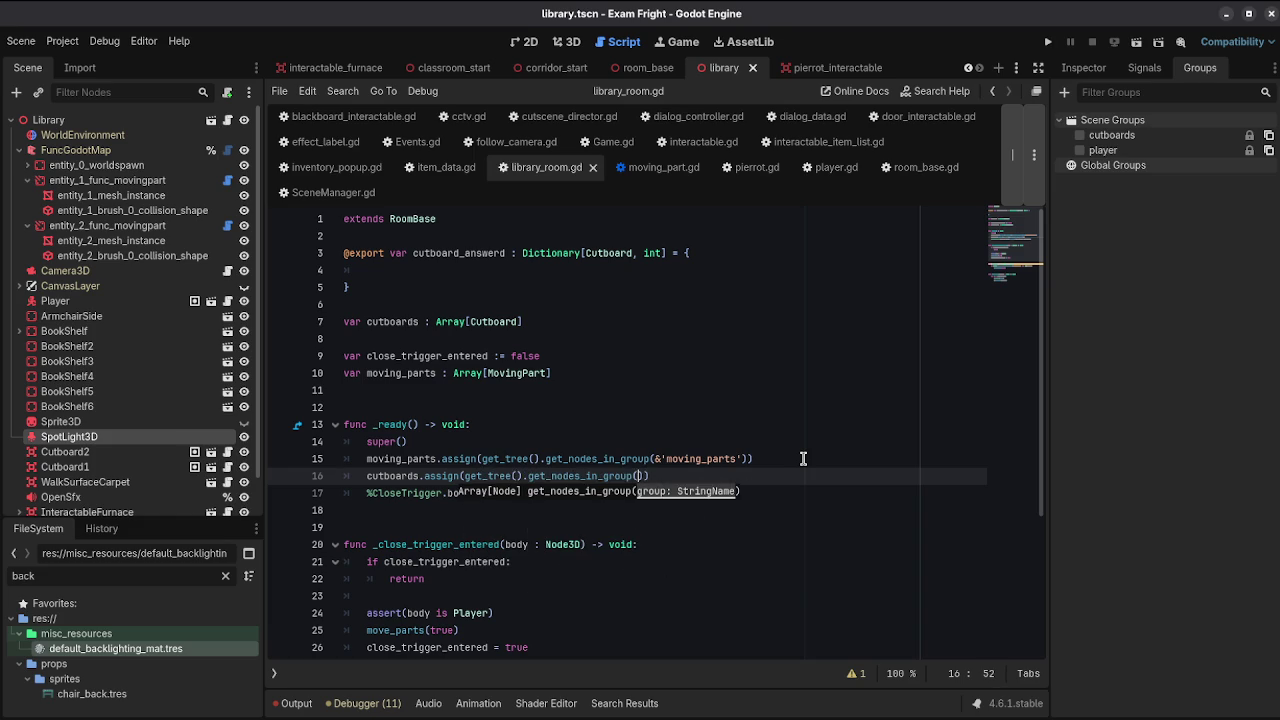
pyautogui.write("&'cutboards")
pyautogui.hotkey('ctrl', 's')
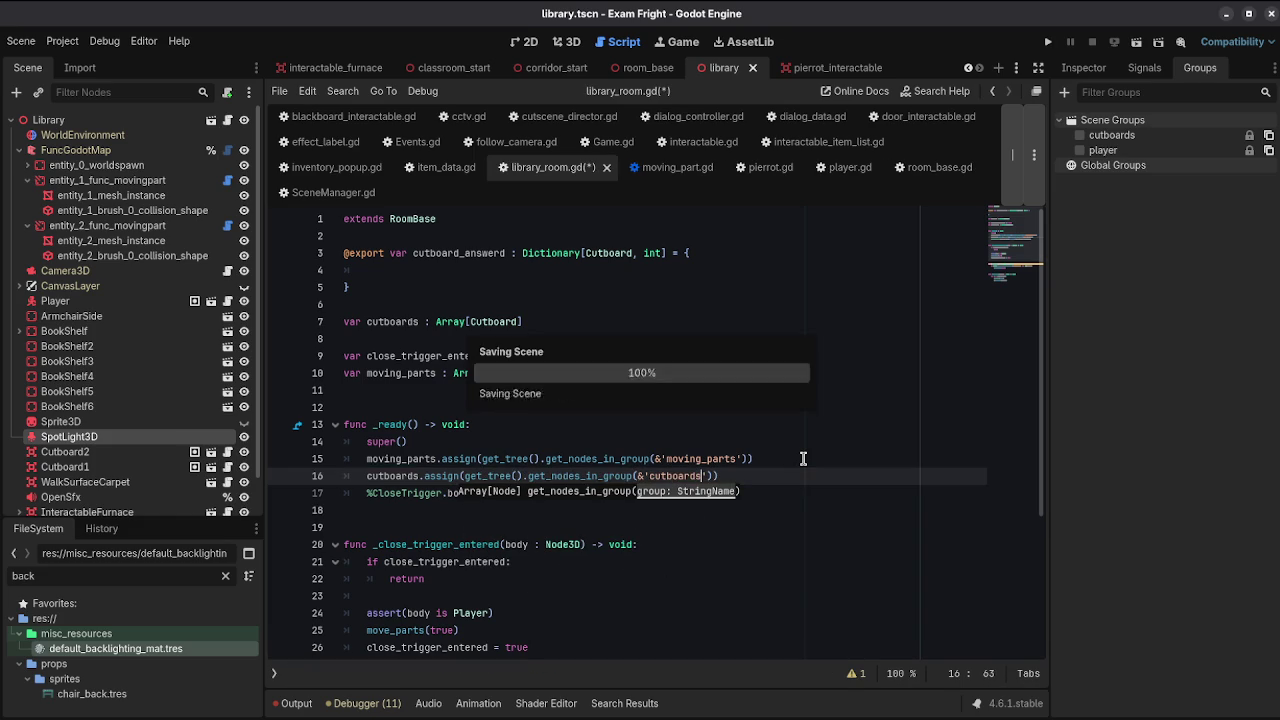
pyautogui.click(793, 532)
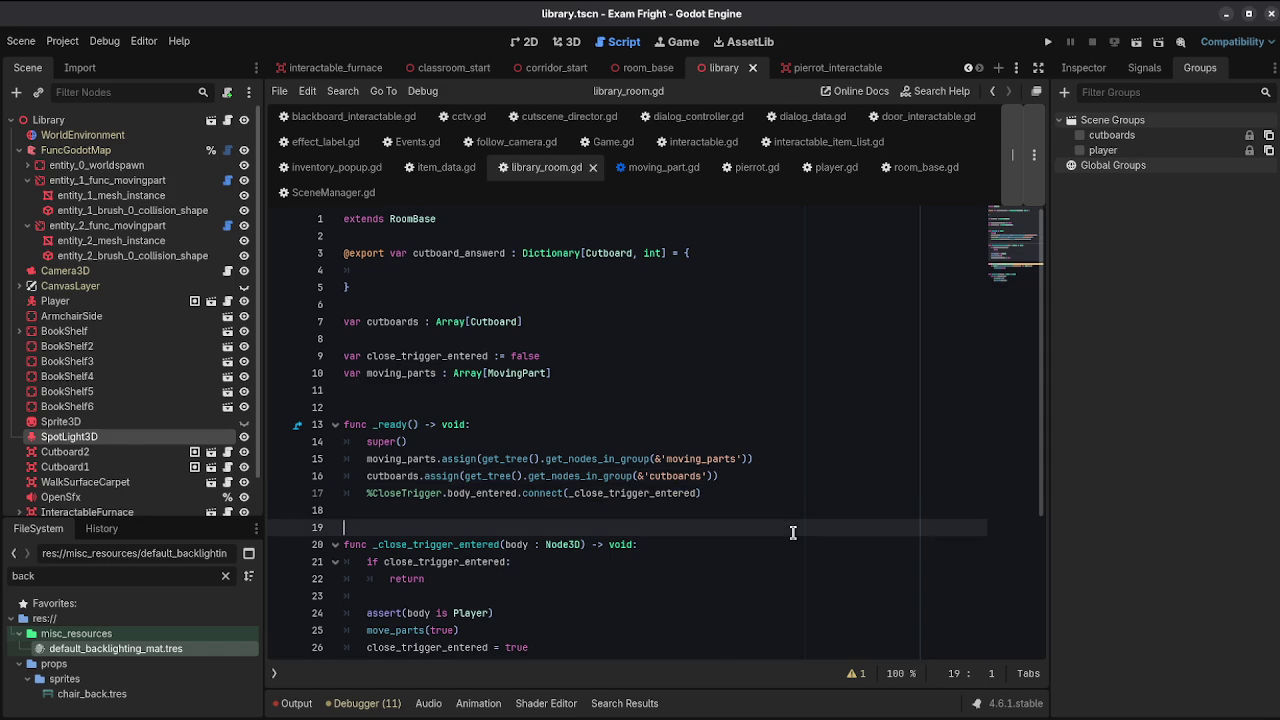
pyautogui.scroll(-2, 802, 488)
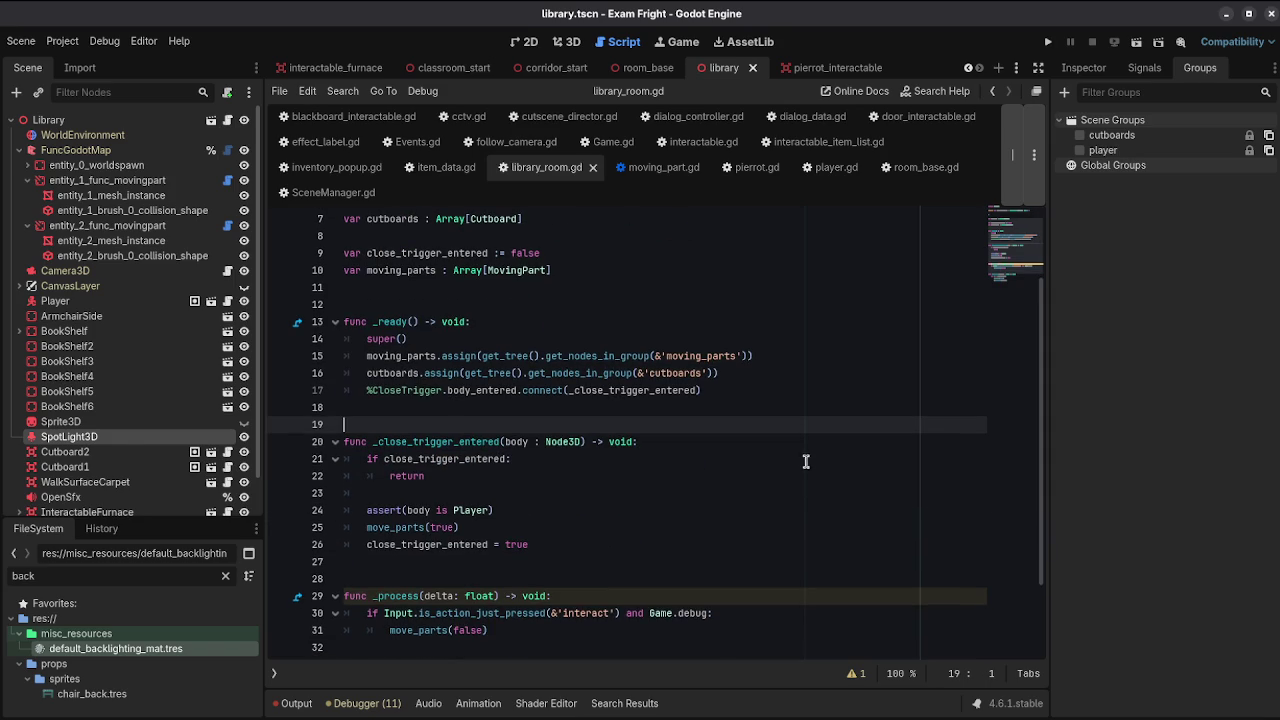
# Step: Start a 'for c in cutboards:' loop in _ready with 'c.' on its body line
pyautogui.scroll(-1, 798, 403)
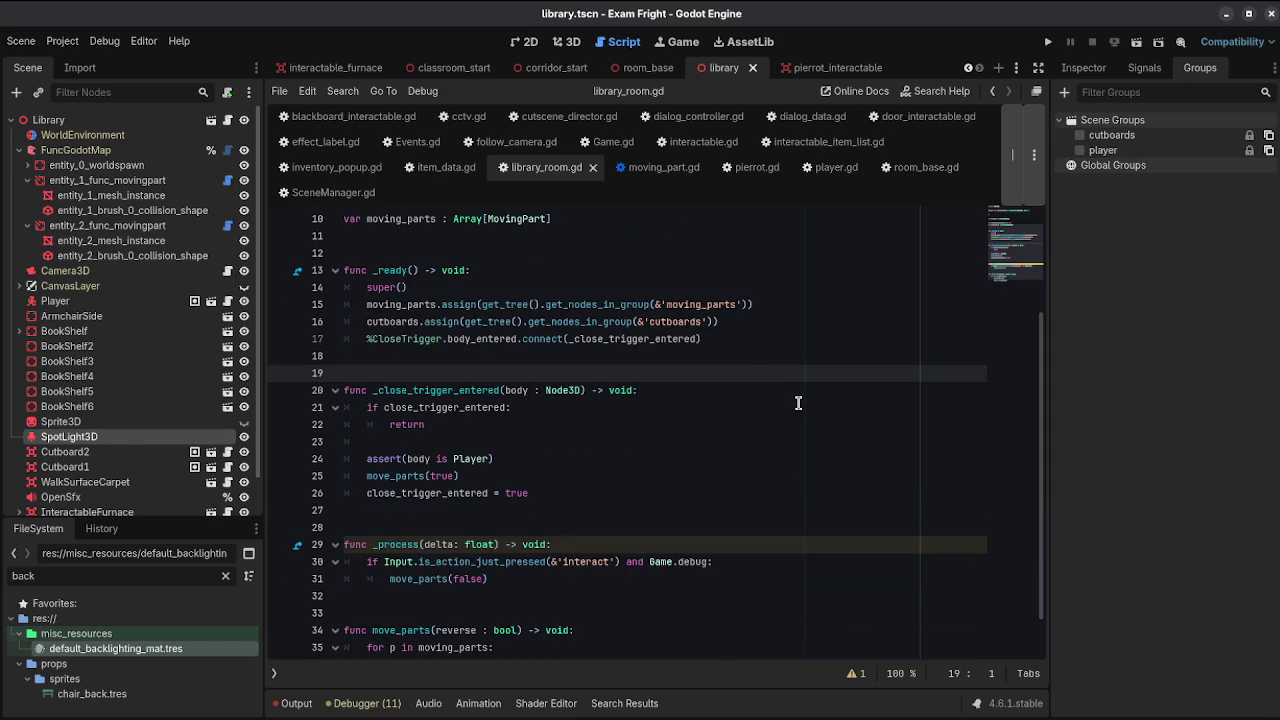
pyautogui.click(770, 331)
pyautogui.press('Return')
pyautogui.press('Return')
pyautogui.write('for c in cut')
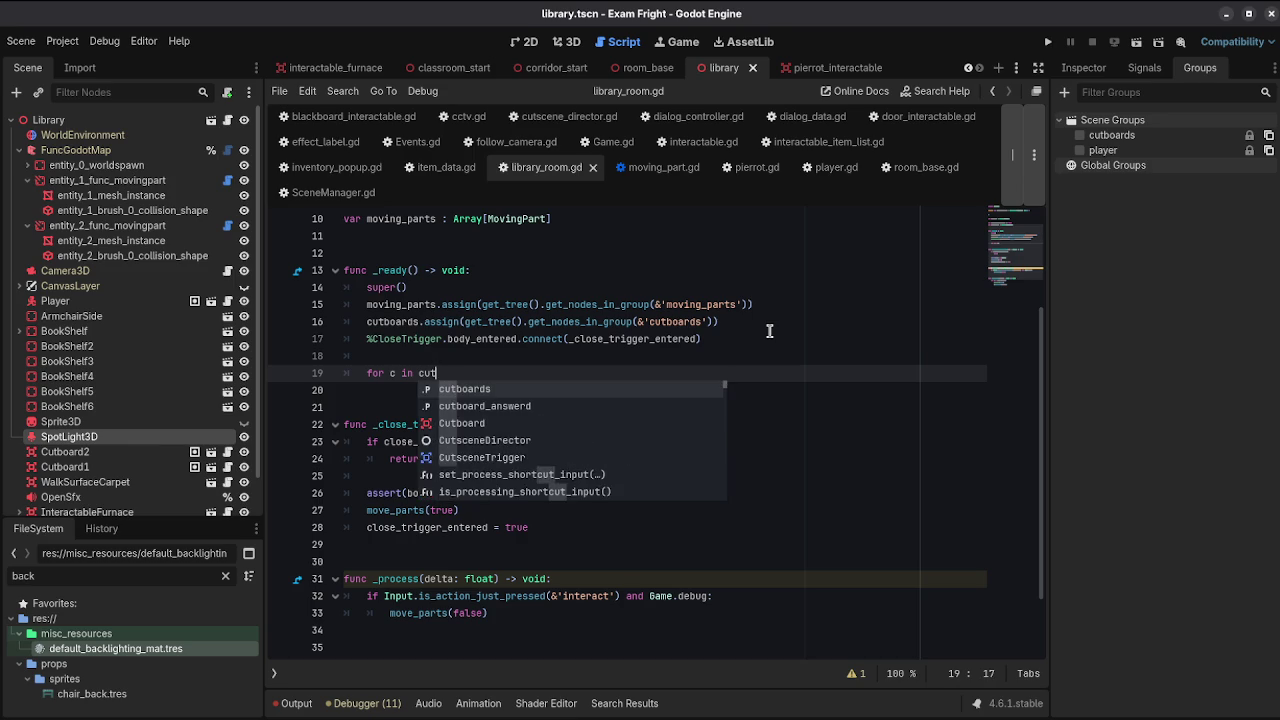
pyautogui.press('Return')
pyautogui.write(':')
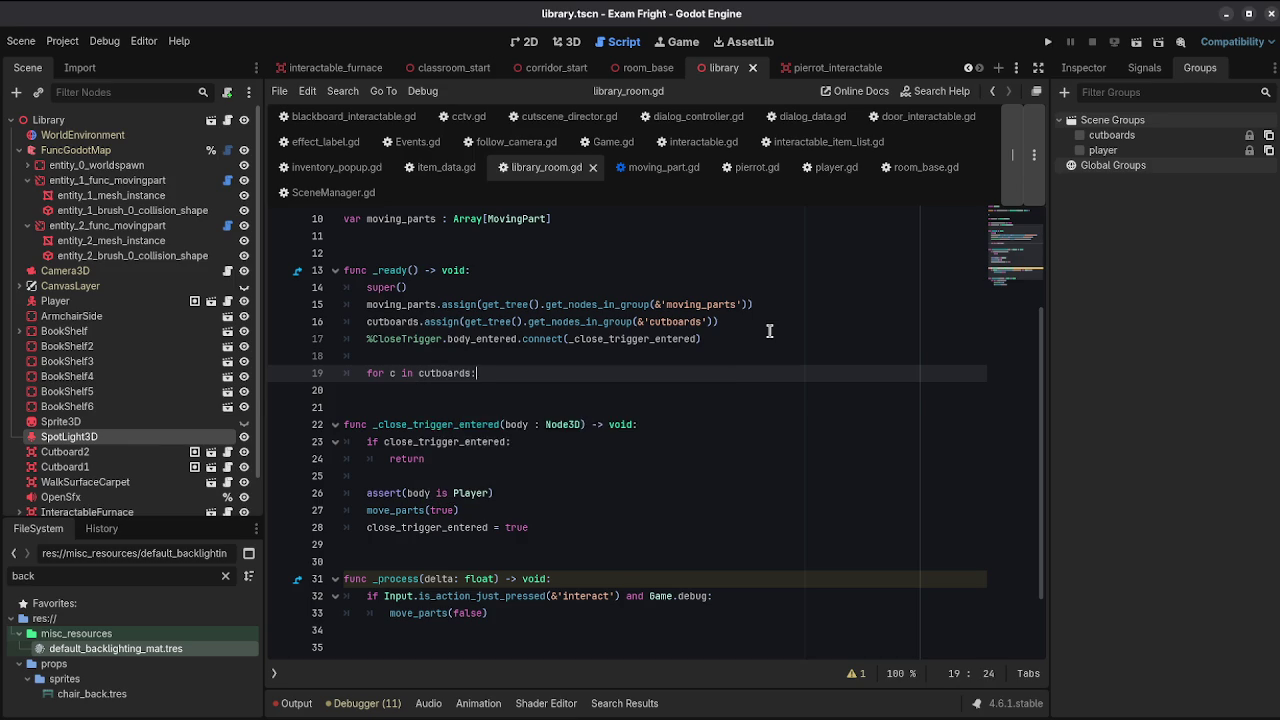
pyautogui.press('Return')
pyautogui.write('c.')
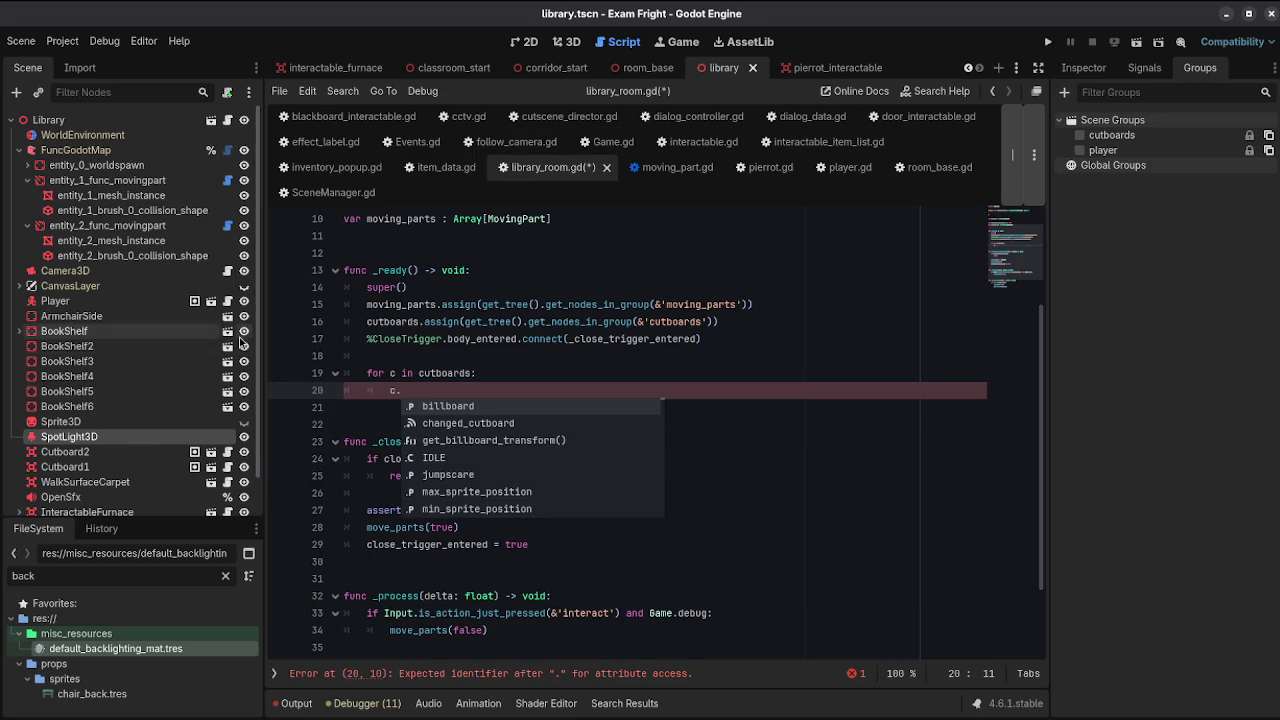
# Step: Rename pierrot.gd's changed_cutboard signal to changed and save
pyautogui.click(227, 452)
pyautogui.moveTo(497, 268); pyautogui.dragTo(430, 270)
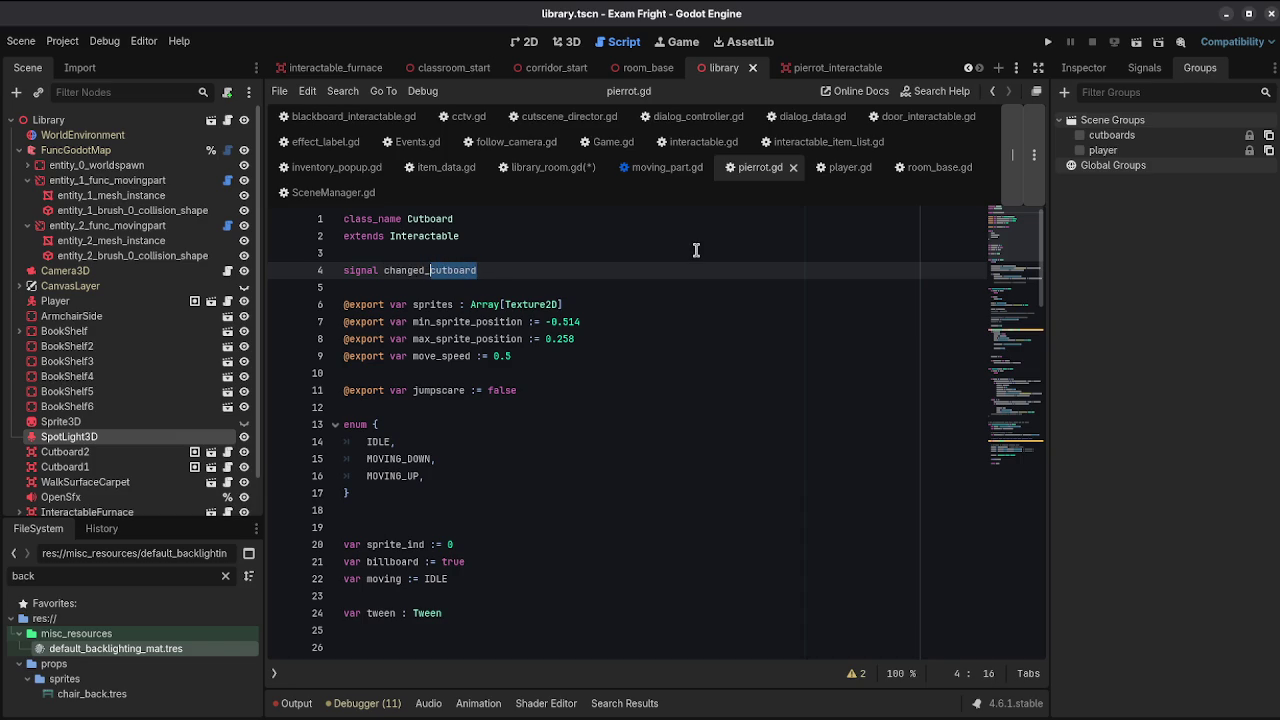
pyautogui.press('BackSpace')
pyautogui.press('BackSpace')
pyautogui.hotkey('ctrl', 's')
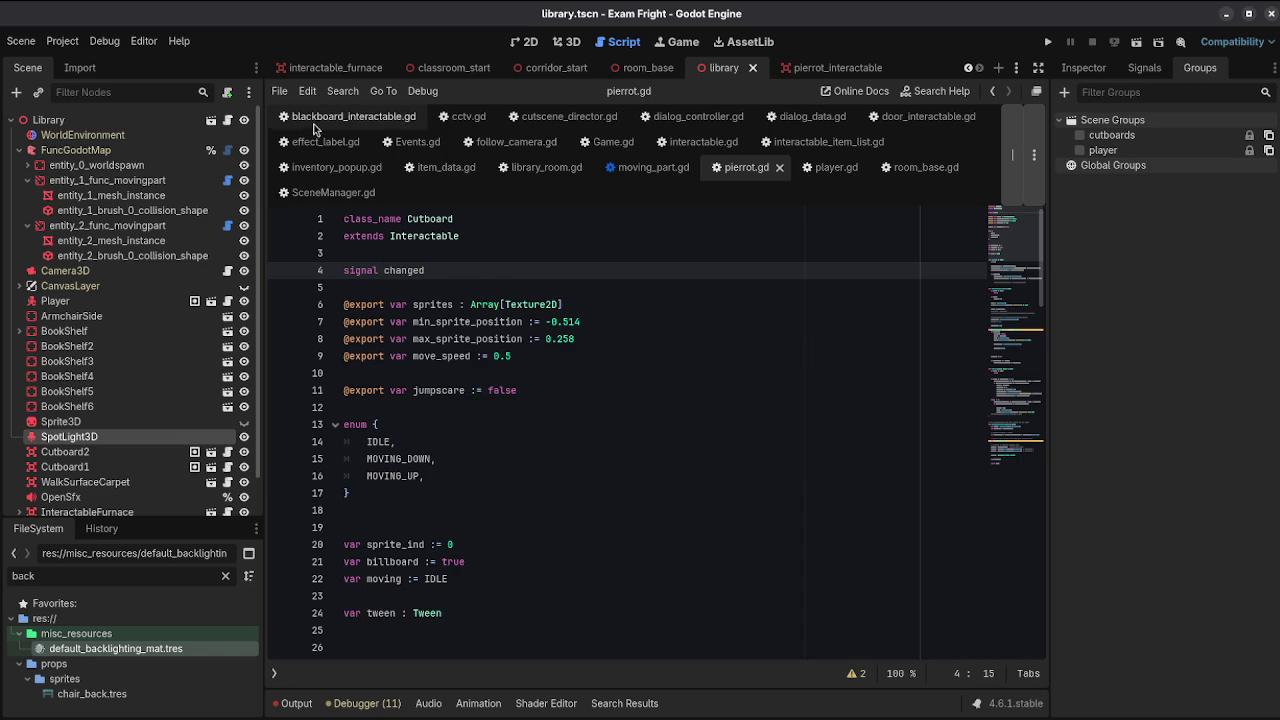
pyautogui.click(227, 120)
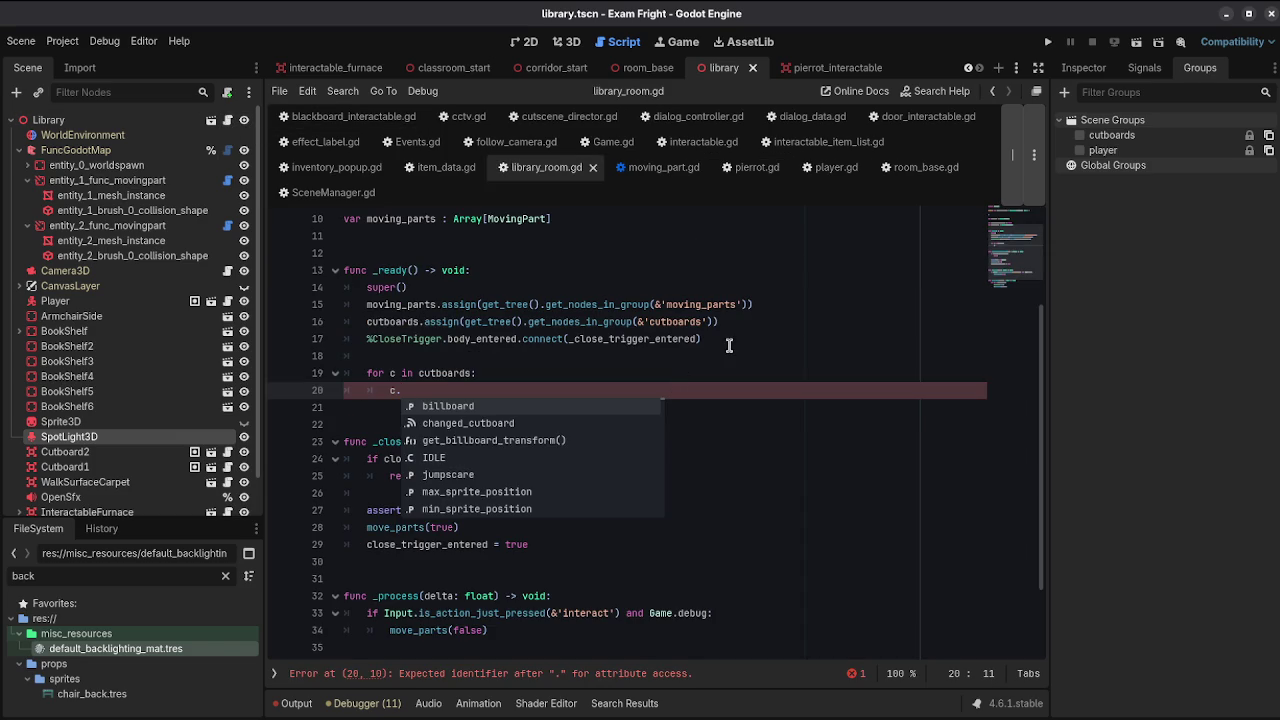
# Step: Complete c.changed.connect(_cutboard_changed) and begin 'func _cutboard_changed() -> void' at the script's end
pyautogui.write('changed.')
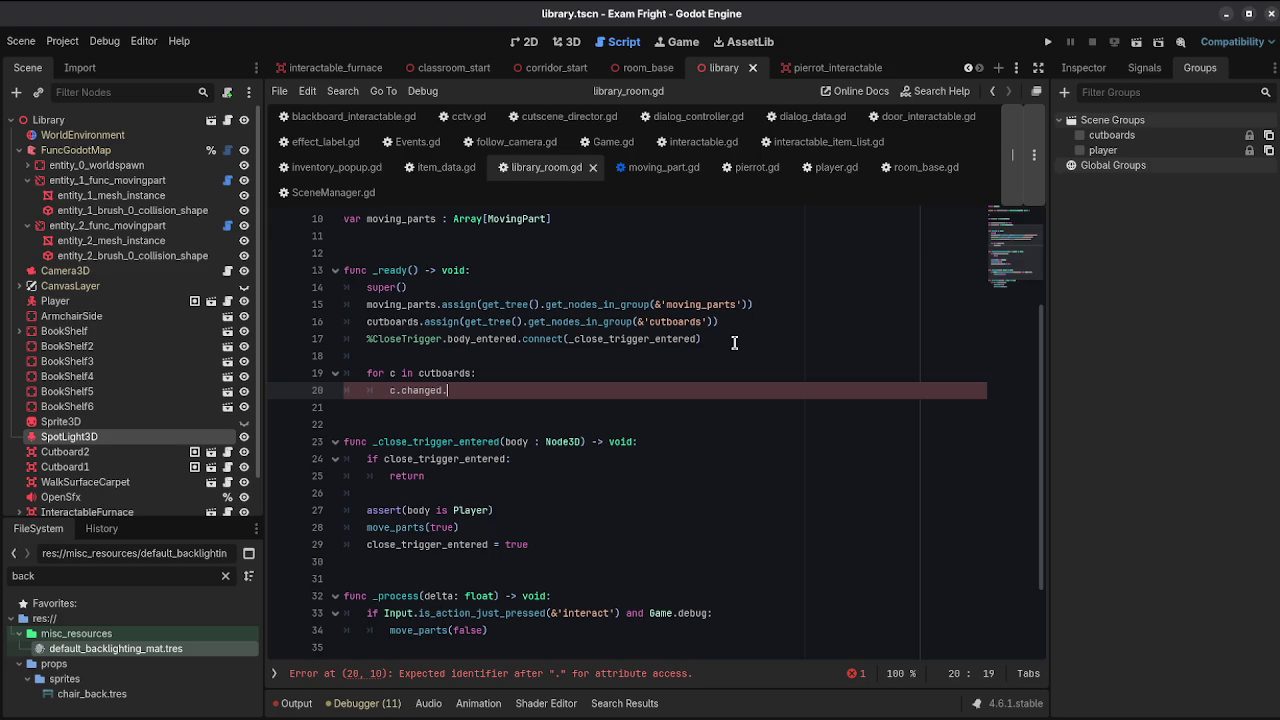
pyautogui.write('connect(_cutbo')
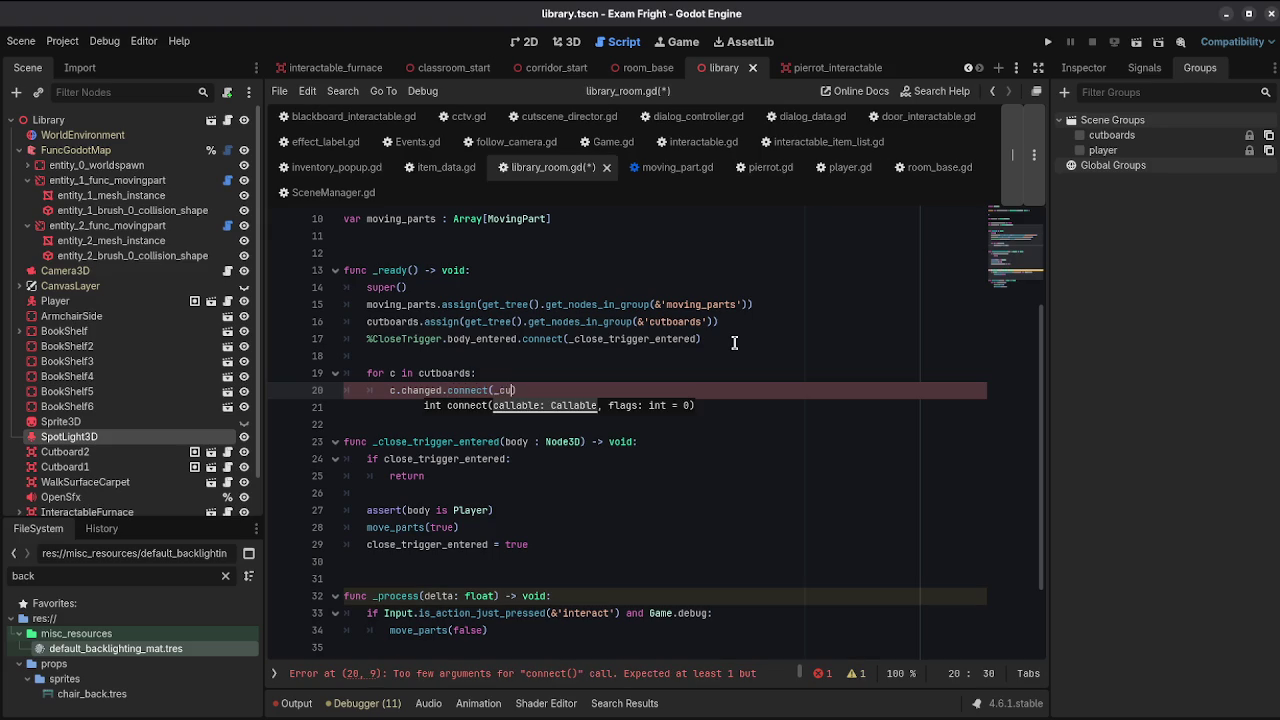
pyautogui.write('ard_chang')
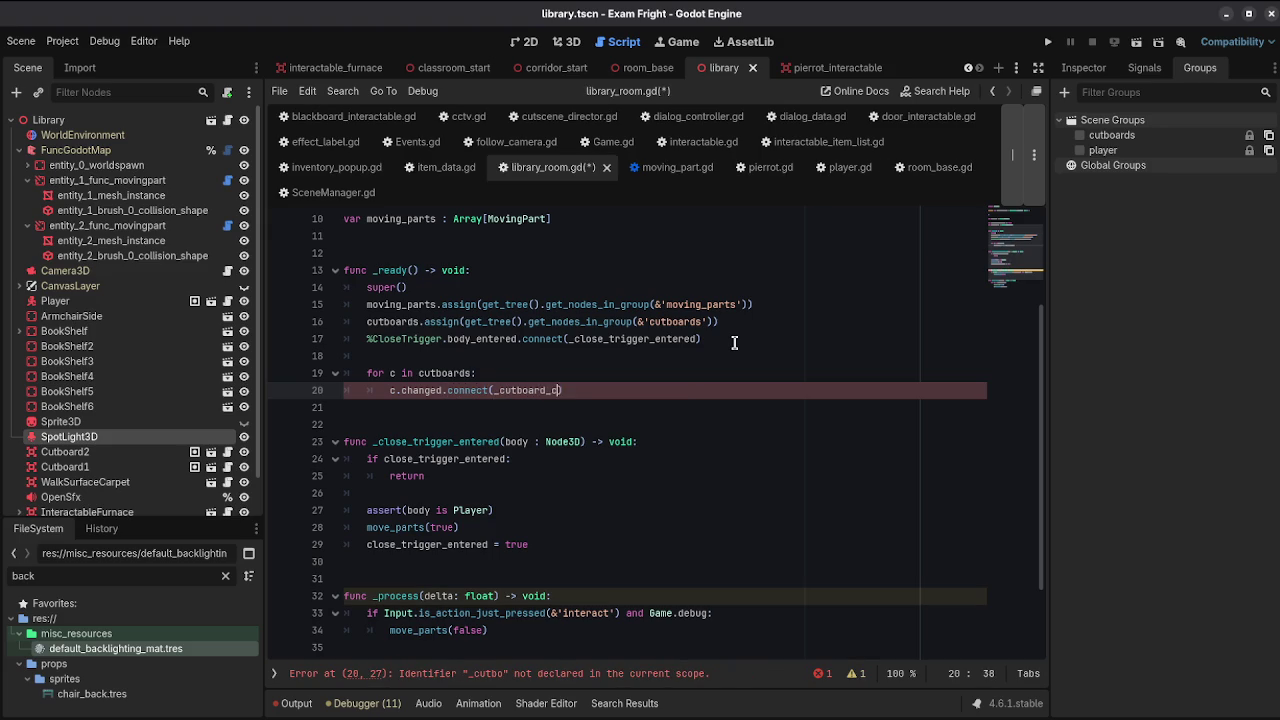
pyautogui.write('ed')
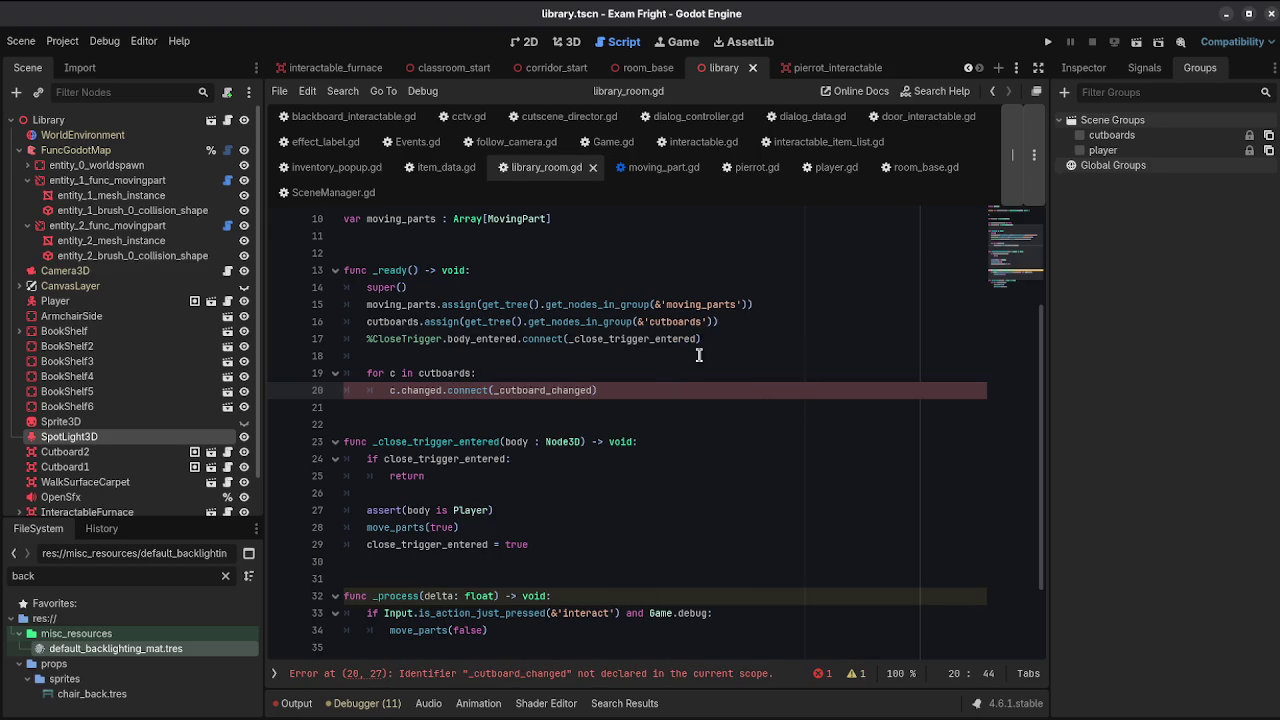
pyautogui.click(673, 365)
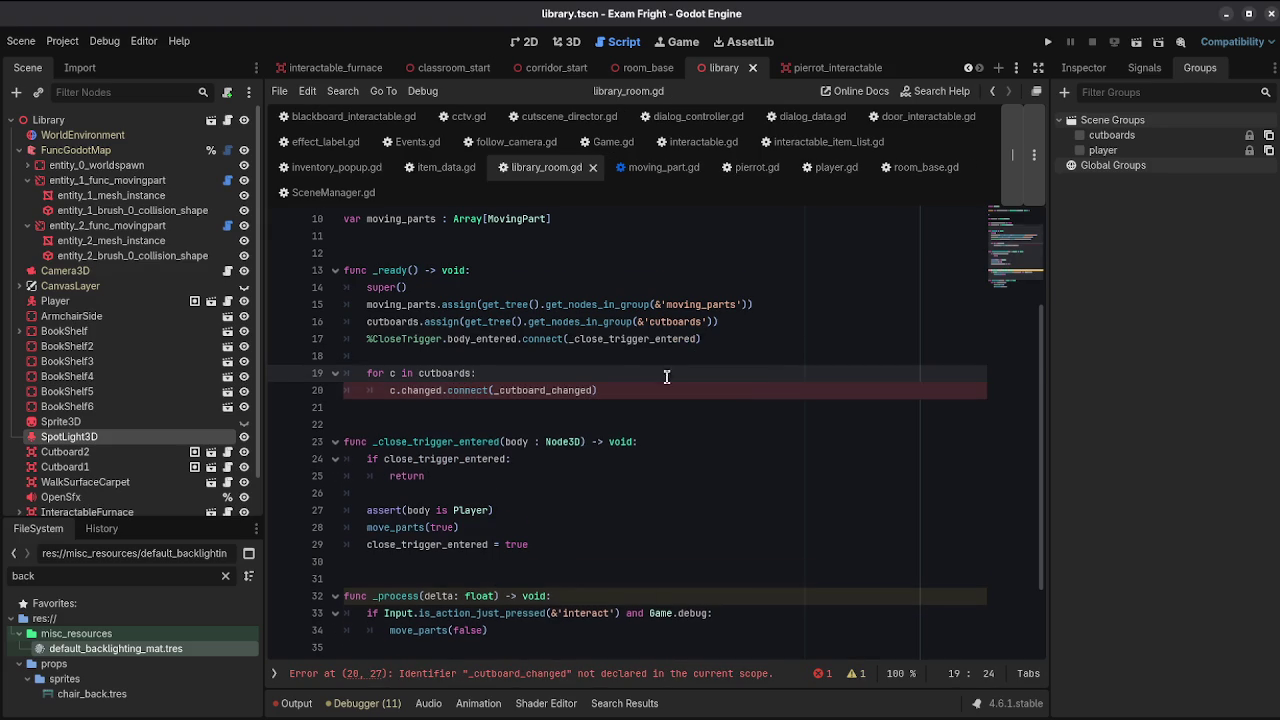
pyautogui.scroll(-2, 669, 371)
pyautogui.click(419, 648)
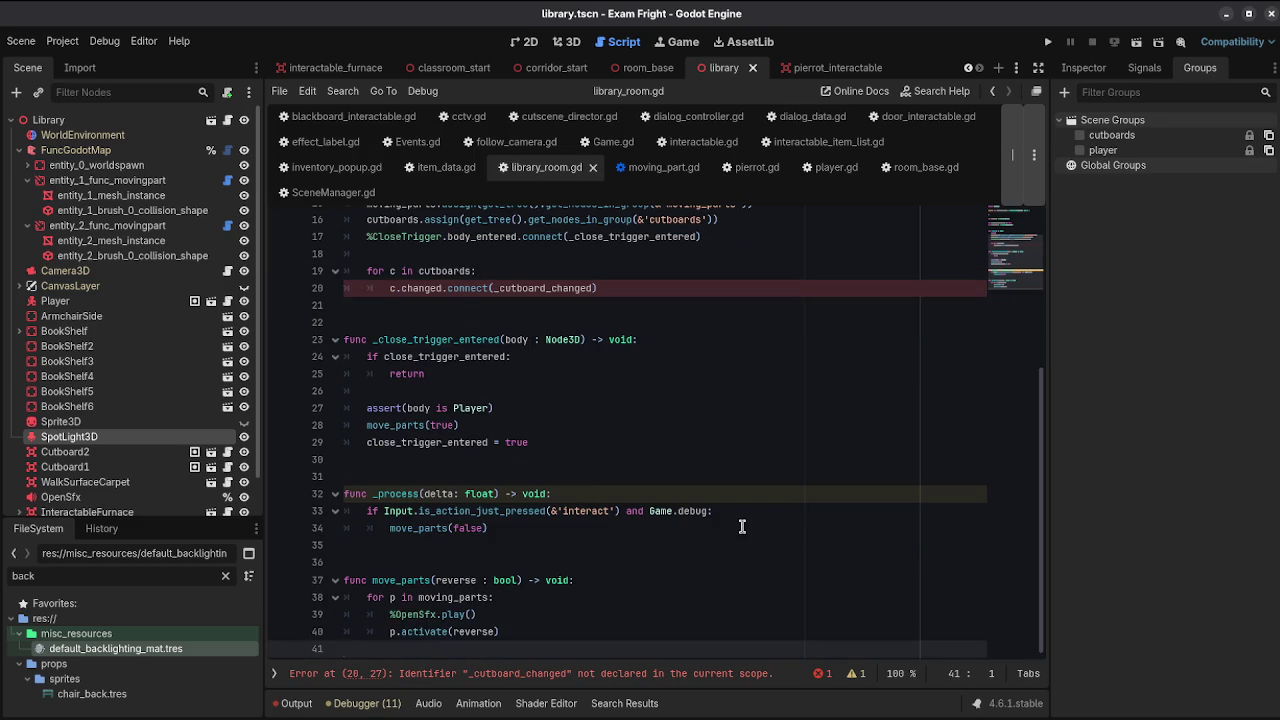
pyautogui.press('Return')
pyautogui.press('Return')
pyautogui.write('func ')
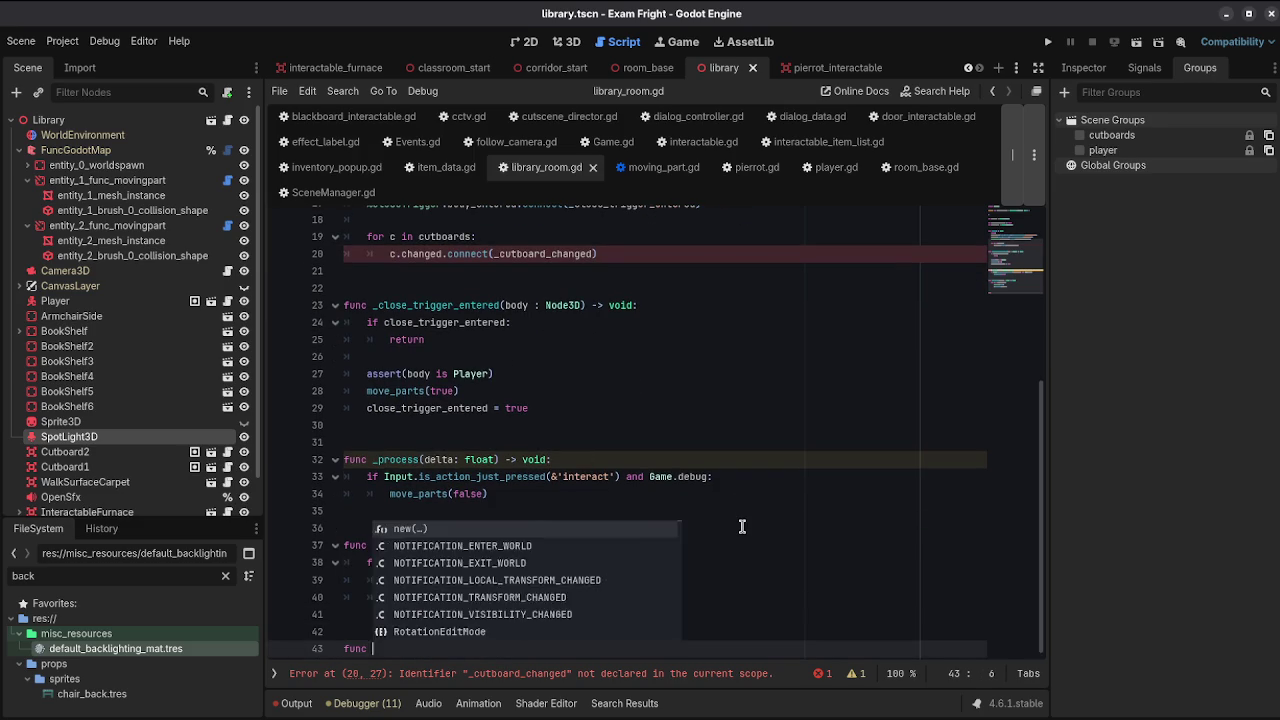
pyautogui.write('_cutboard_c')
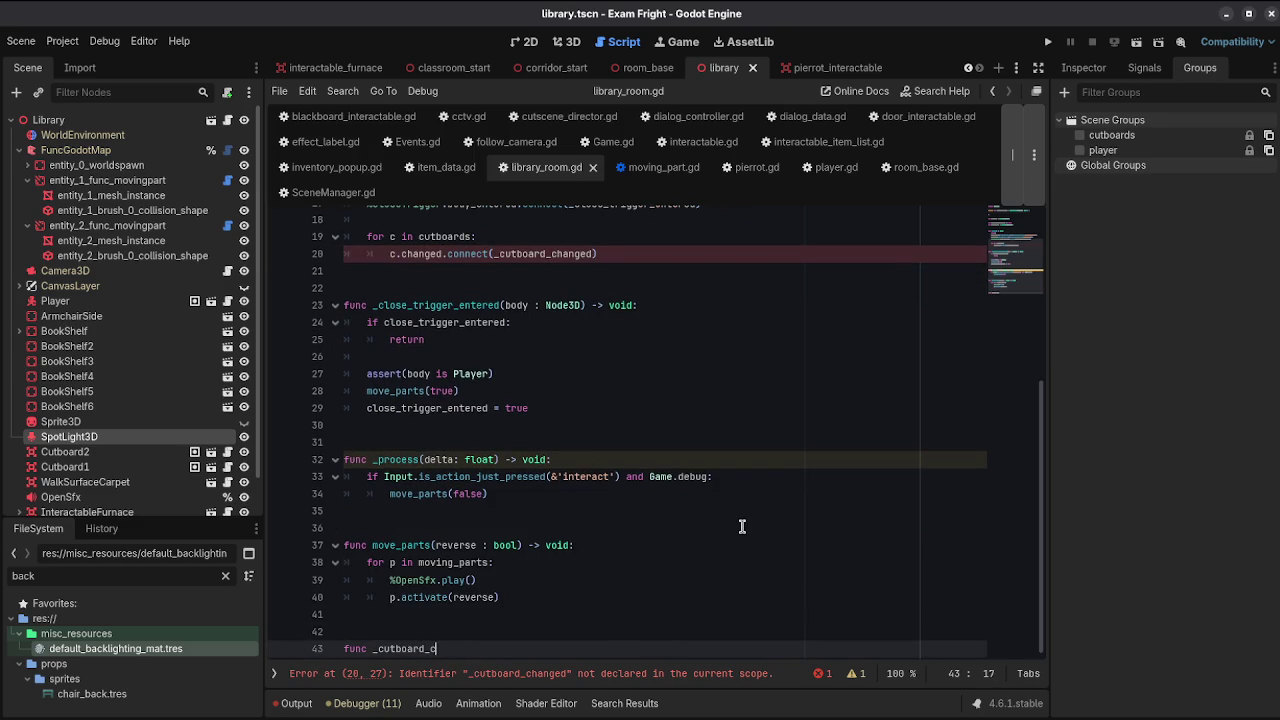
pyautogui.write('hanged() ->')
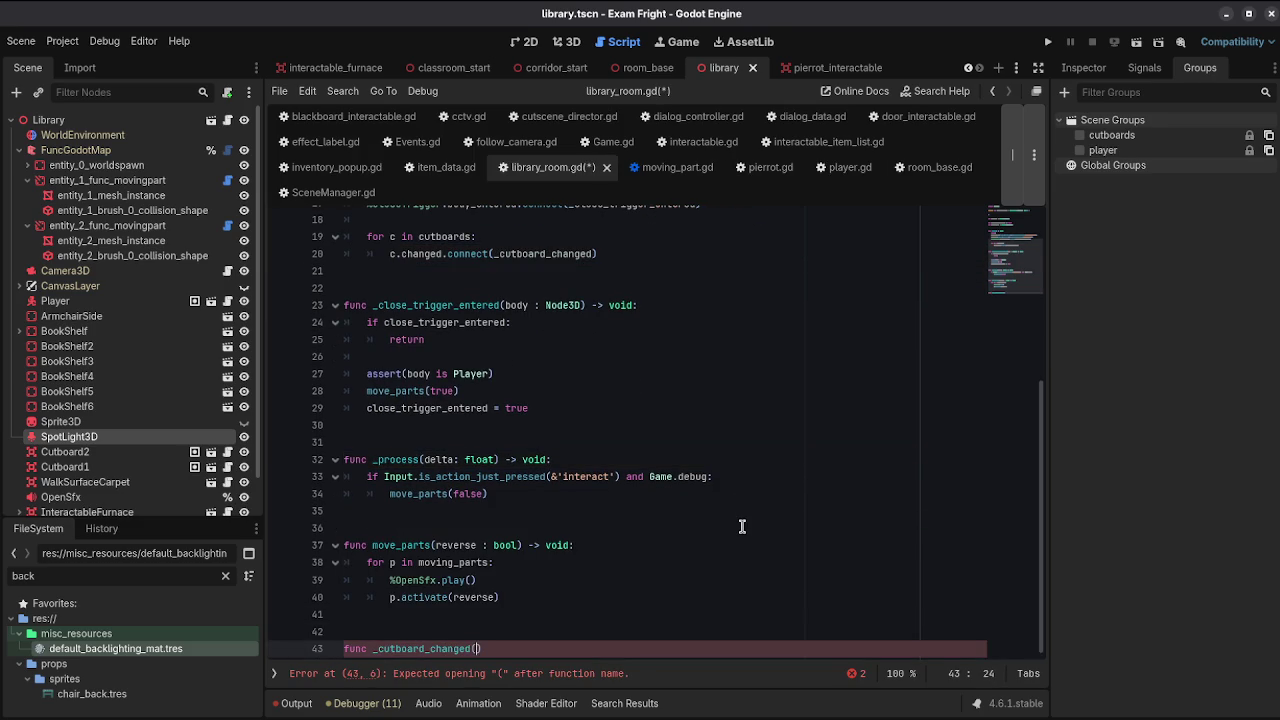
pyautogui.write(' void:')
# Step: Make _cutboard_changed call a new recheck_answer() function stubbed with pass, and save
pyautogui.press('Return')
pyautogui.write('recheck_answer')
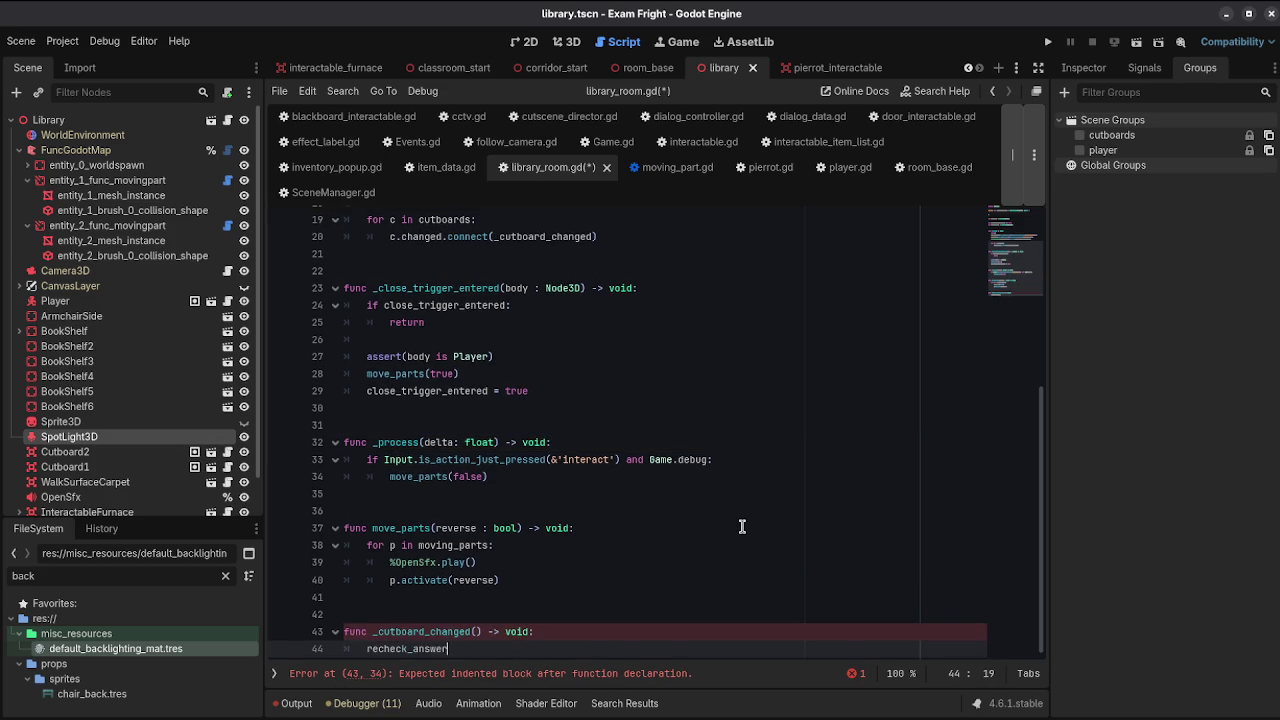
pyautogui.write('()')
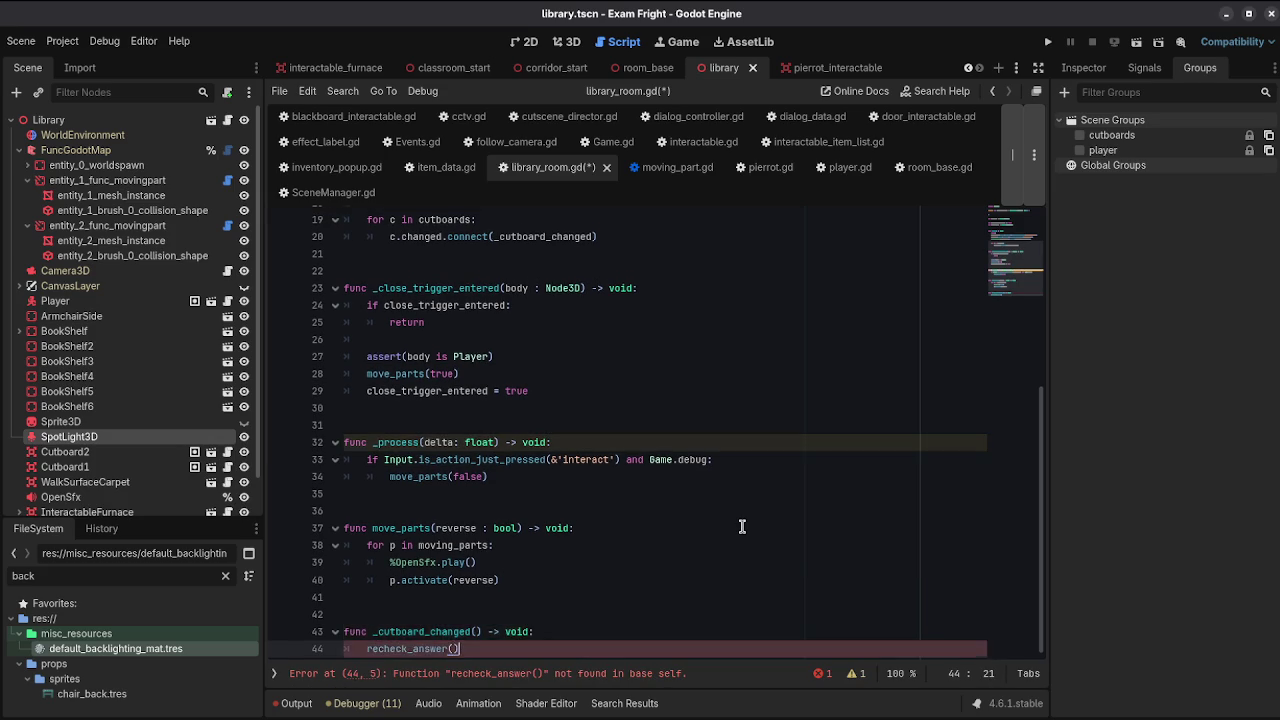
pyautogui.press('Return')
pyautogui.press('Return')
pyautogui.press('Return')
pyautogui.write('func reche')
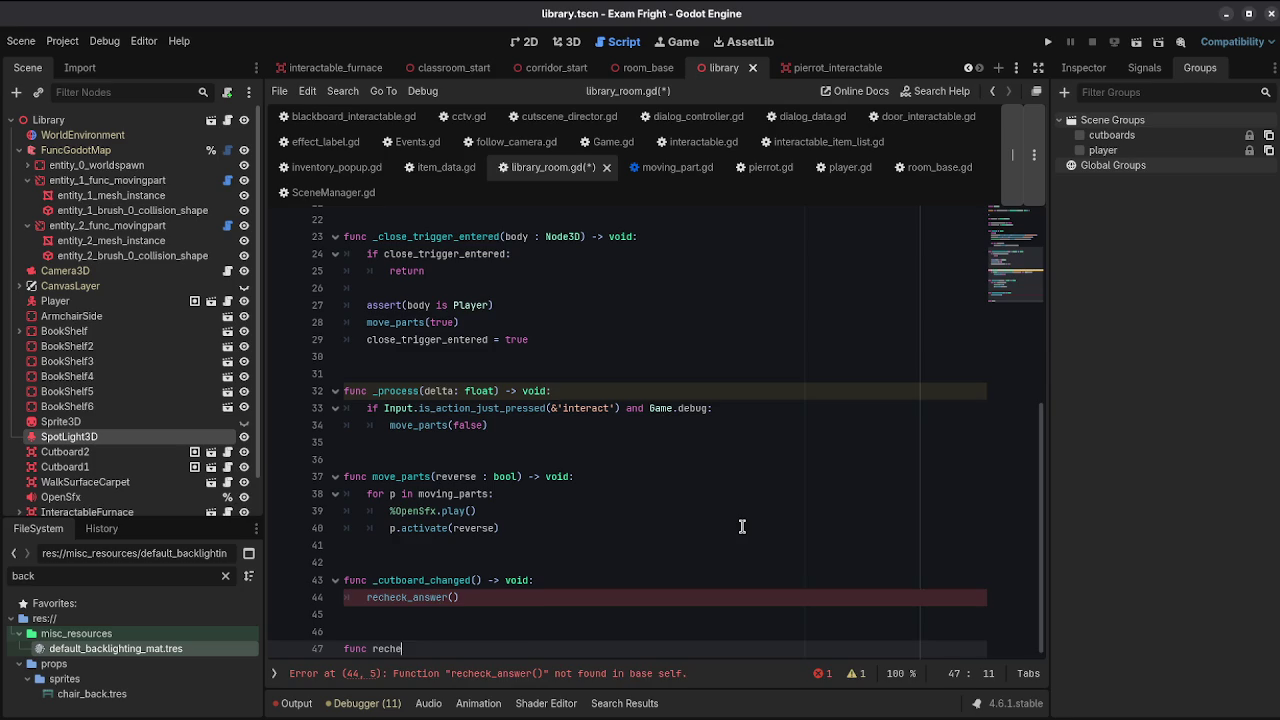
pyautogui.write('ck_an')
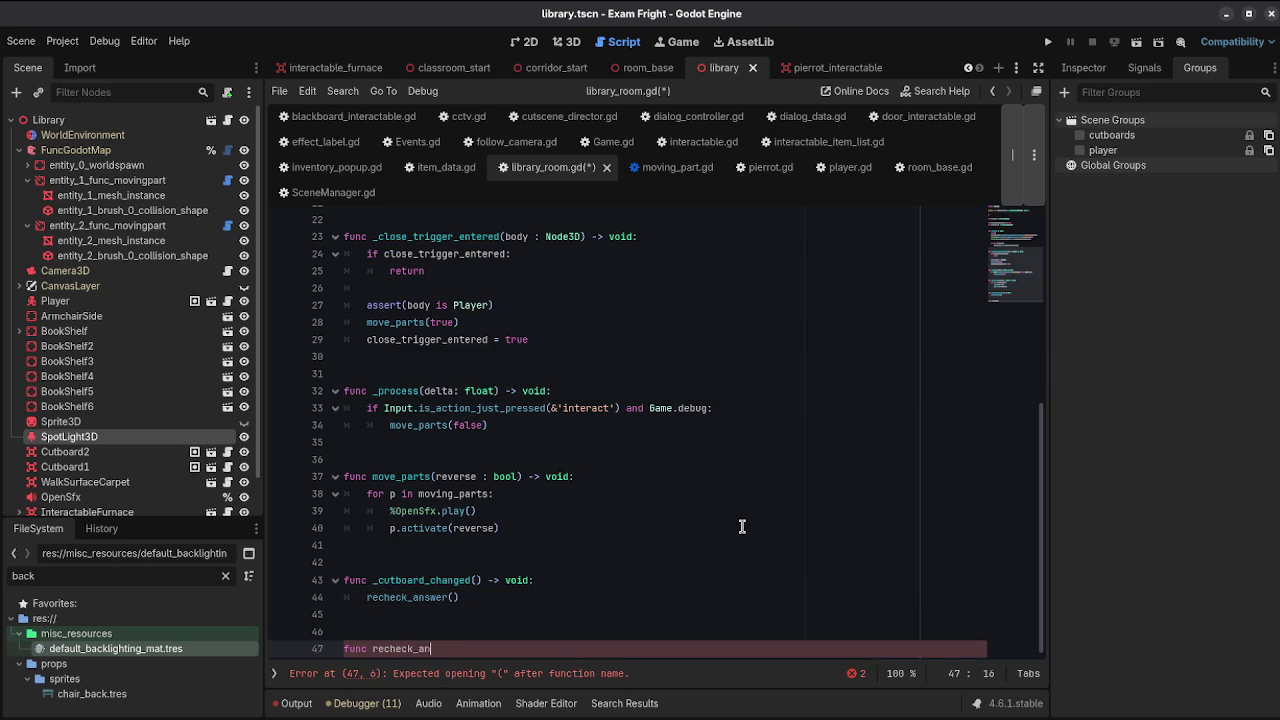
pyautogui.write('swer() -> void:')
pyautogui.press('Return')
pyautogui.write('pas')
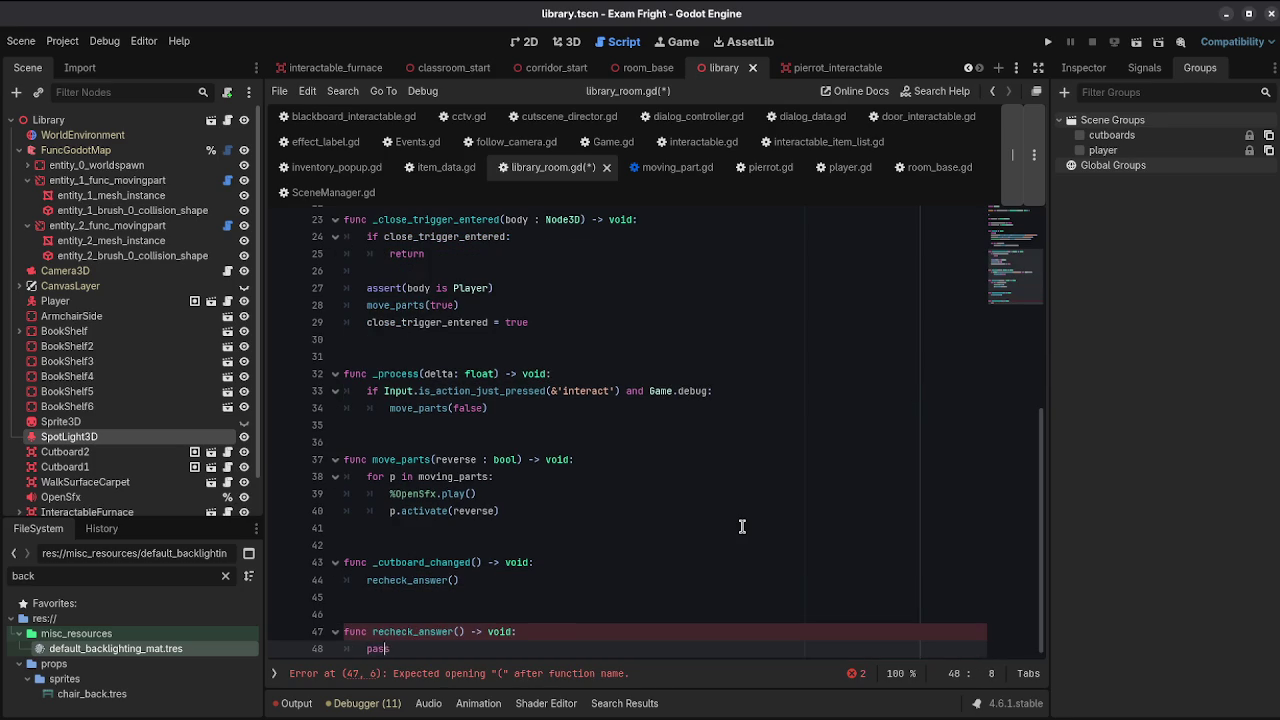
pyautogui.write('s')
pyautogui.hotkey('ctrl', 's')
# Step: Add a 'for c in cutboards:' loop at the top of recheck_answer
pyautogui.hotkey('ctrl', 'shift', 'Return')
pyautogui.write('for c')
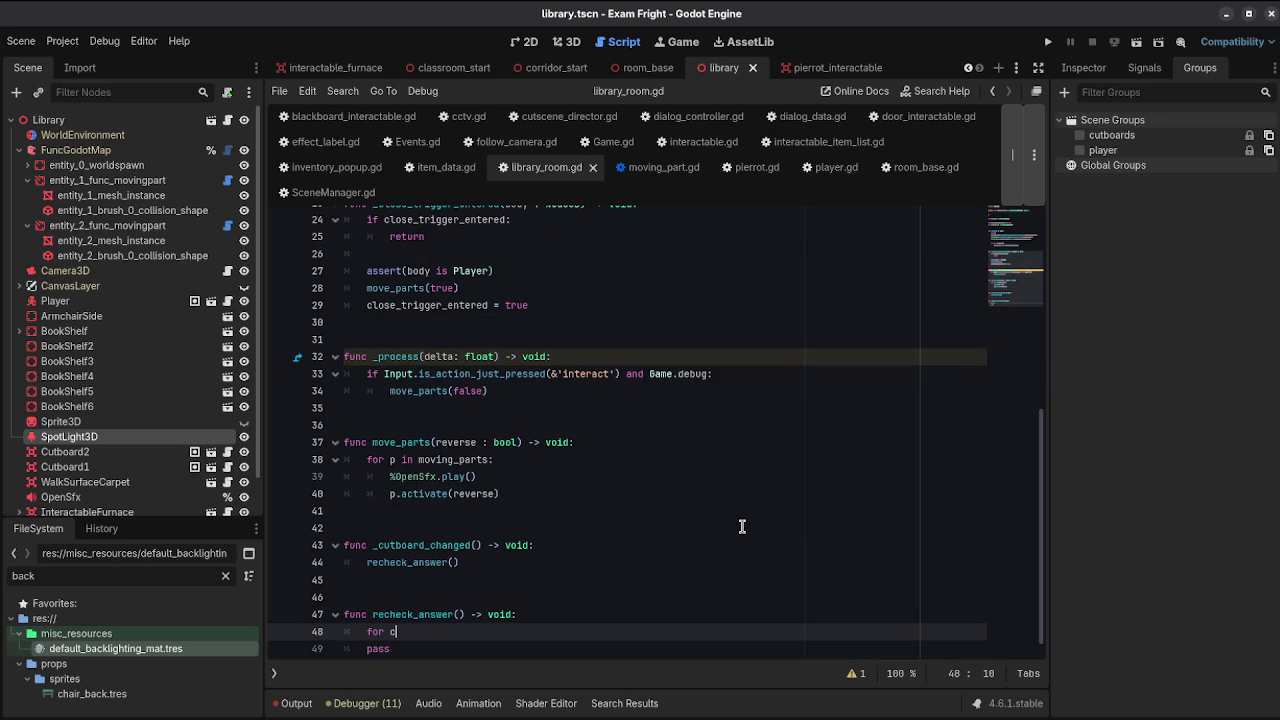
pyautogui.write('u')
pyautogui.press('Return')
pyautogui.write(':')
pyautogui.press('Return')
pyautogui.write('if c.')
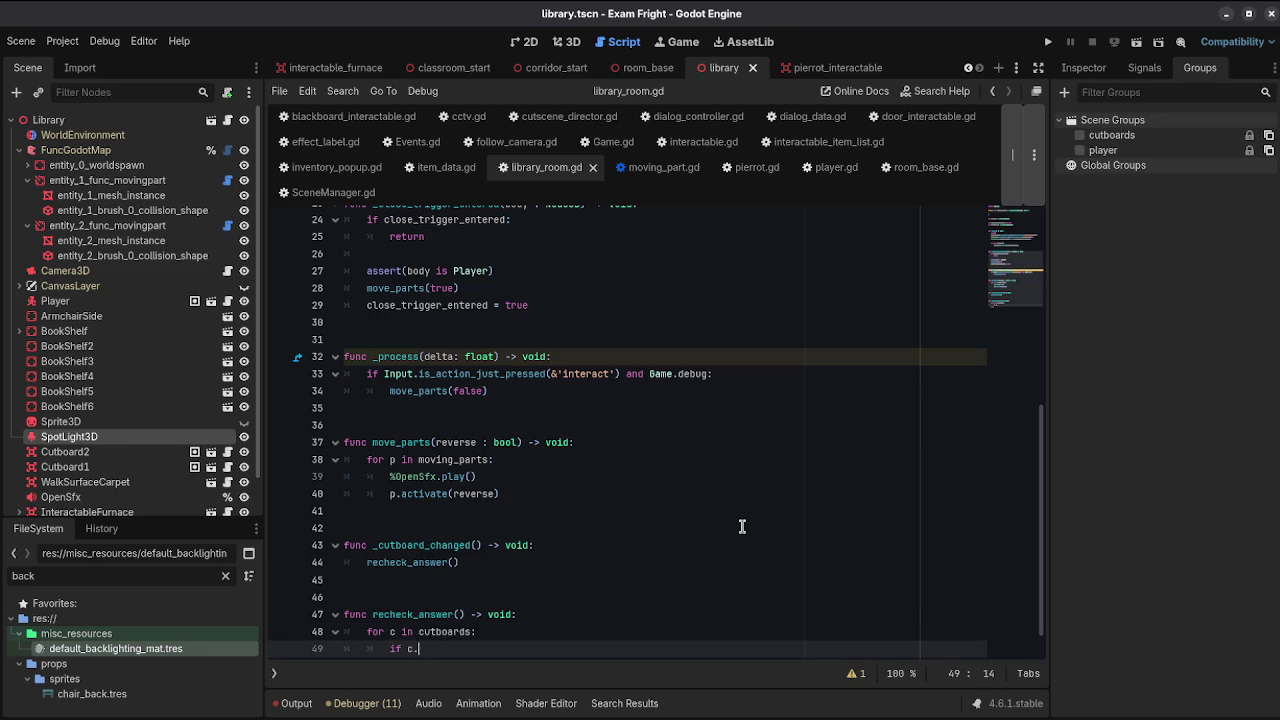
# Step: Inside the loop, write a condition comparing c.sprite_ind with cutboard_answer[c], and save
pyautogui.write('sp')
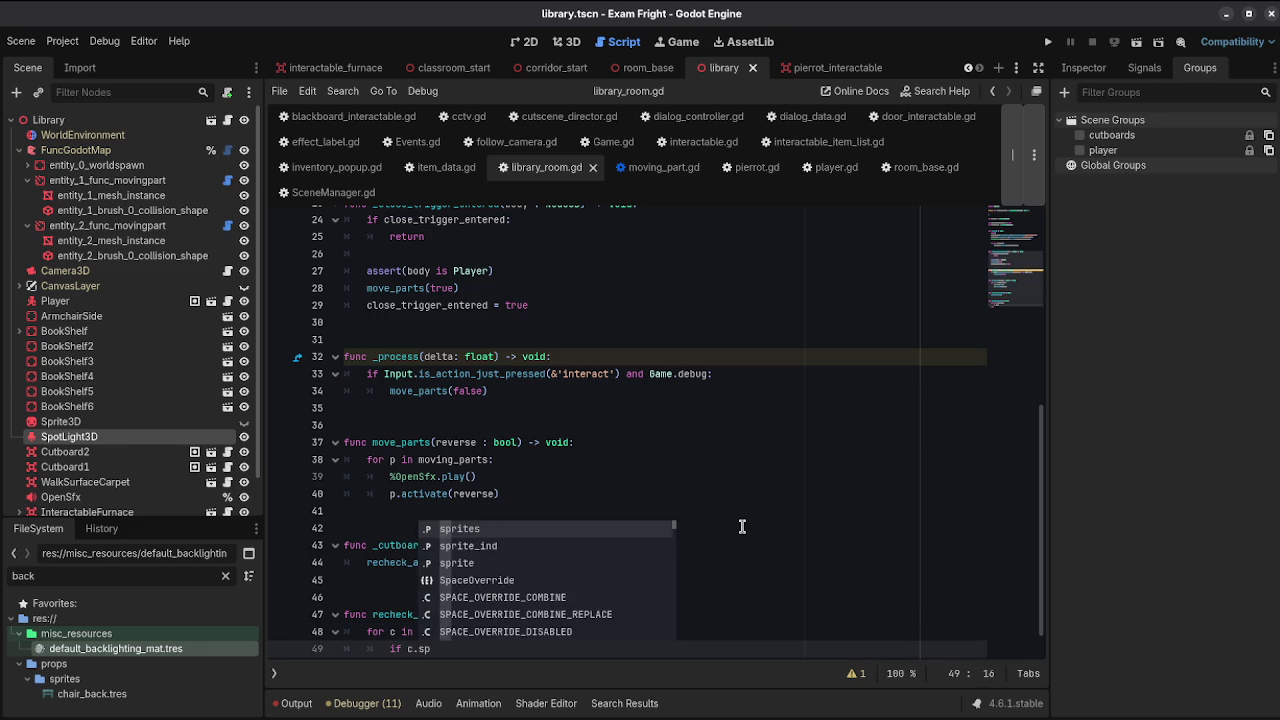
pyautogui.press('Down')
pyautogui.press('Return')
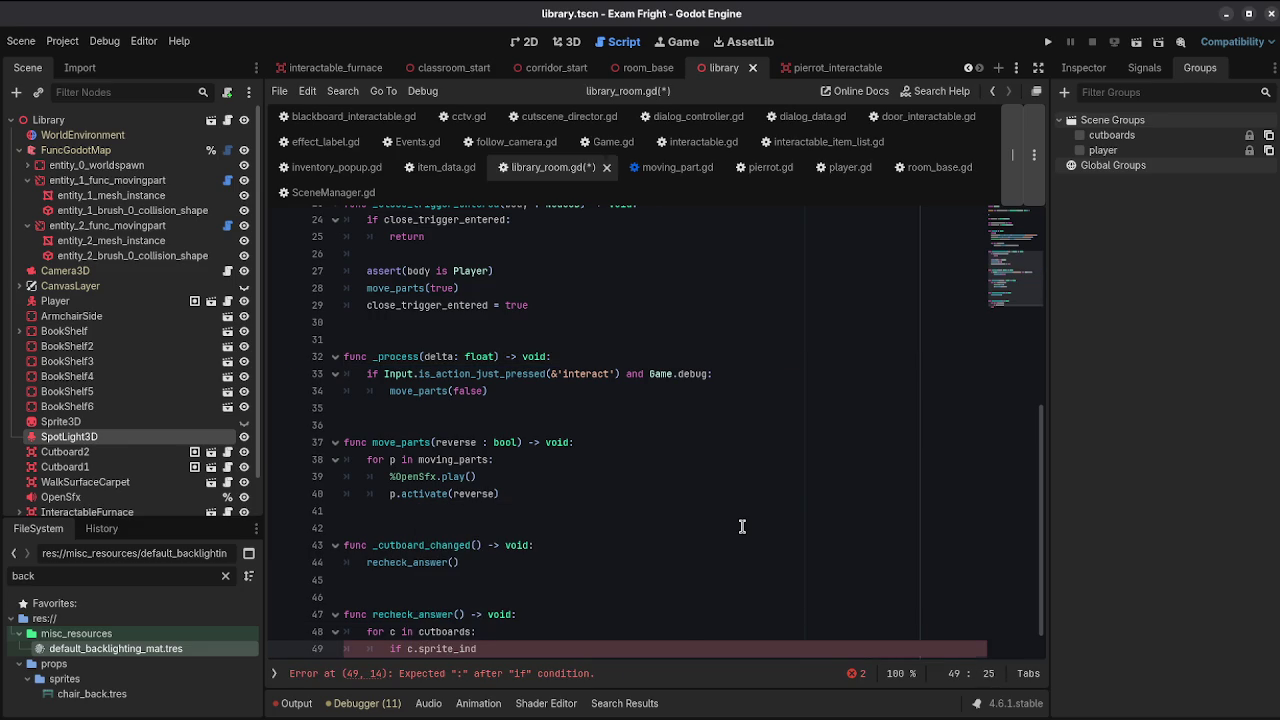
pyautogui.write(' == ans')
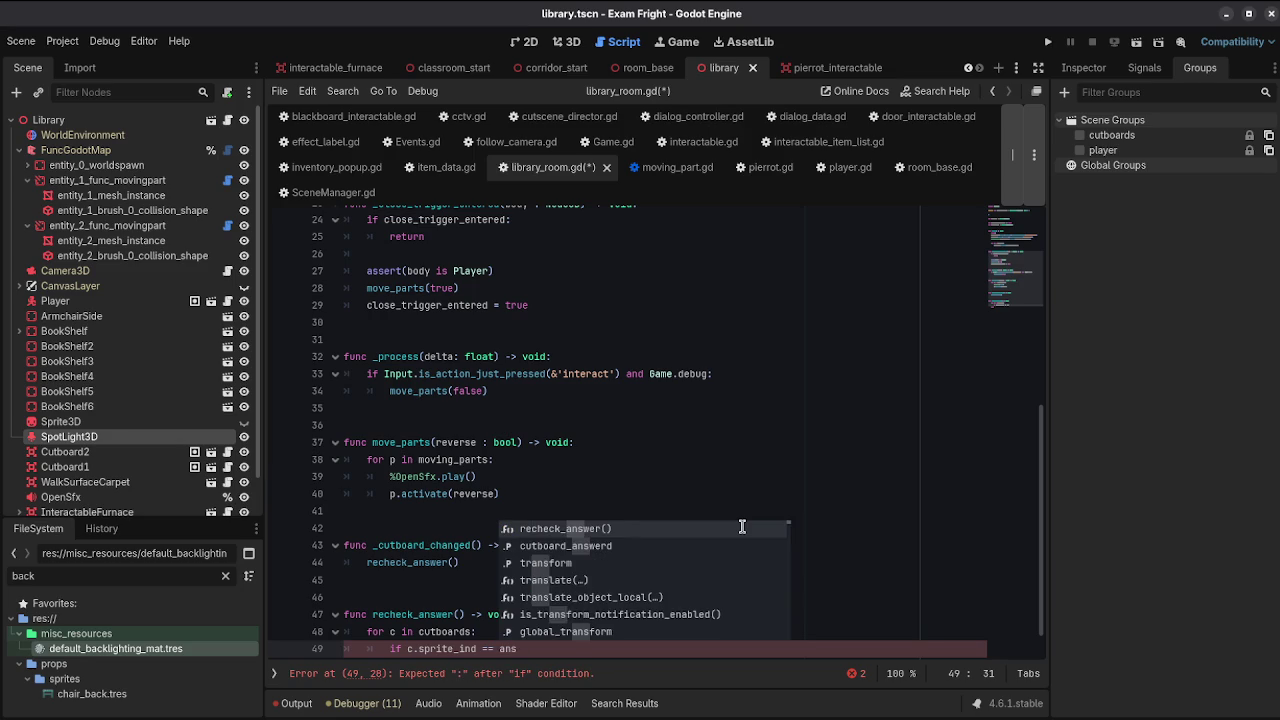
pyautogui.press('BackSpace')
pyautogui.press('BackSpace')
pyautogui.press('BackSpace')
pyautogui.write('cu')
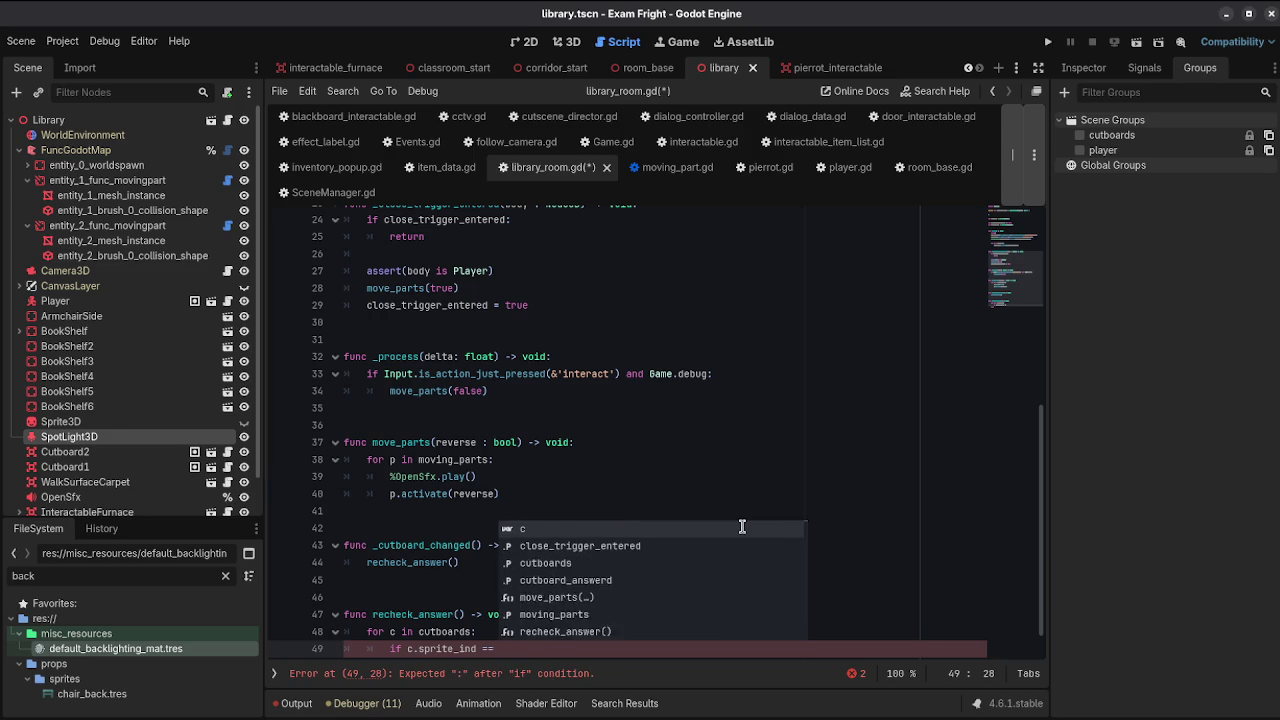
pyautogui.write('t')
pyautogui.press('Down')
pyautogui.press('Return')
pyautogui.write('[c')
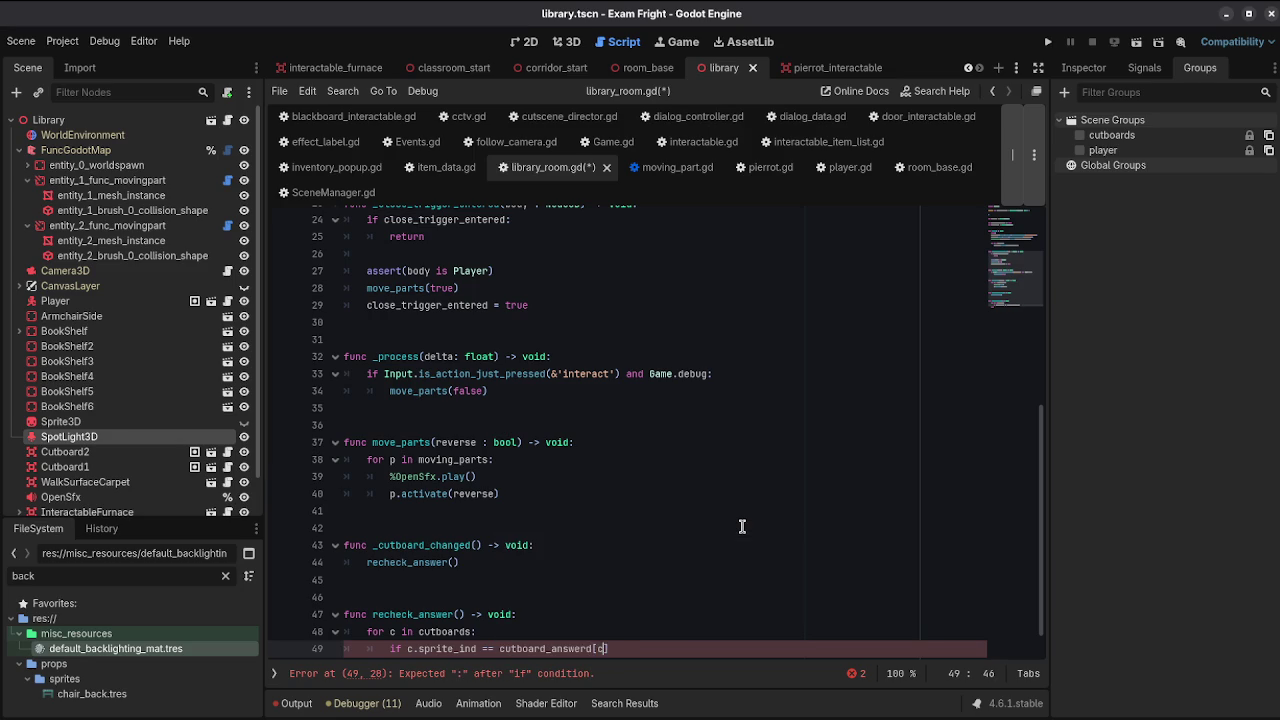
pyautogui.scroll(-1, 742, 526)
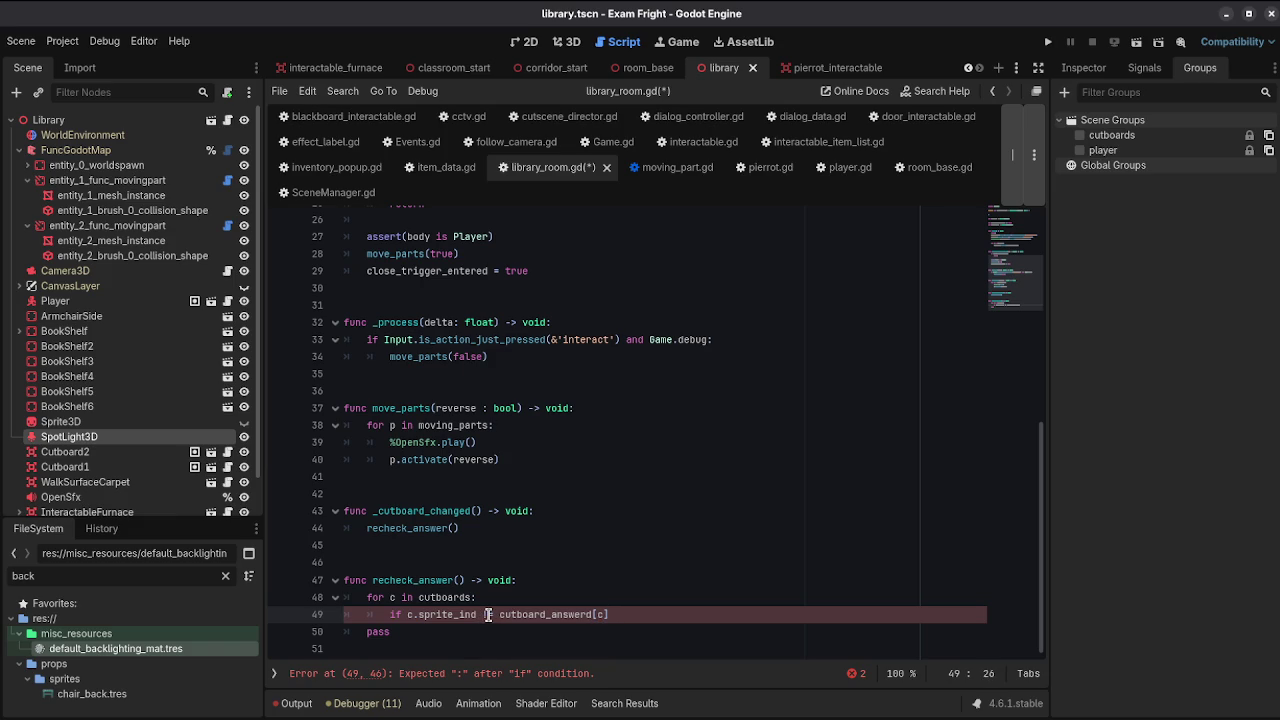
pyautogui.hotkey('ctrl', 's')
# Step: Correct the answer dictionary's name to cutboard_answer and save
pyautogui.press('Return')
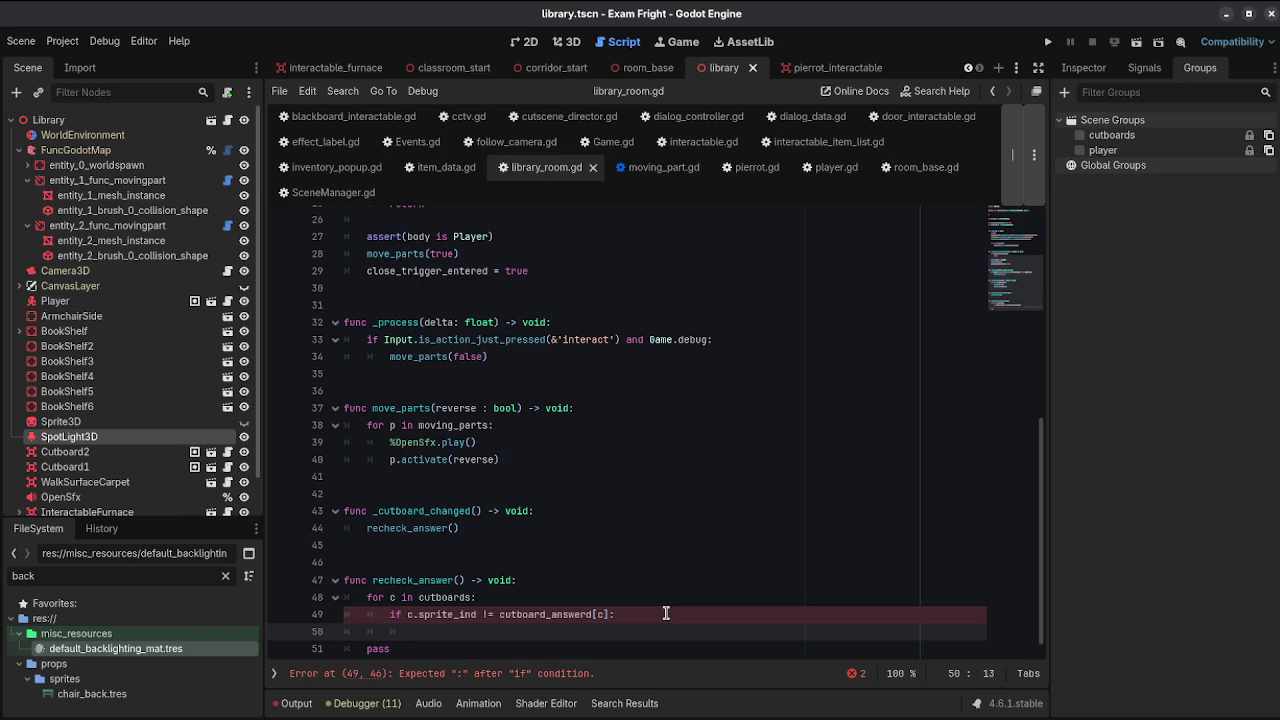
pyautogui.click(589, 614)
pyautogui.press('BackSpace')
pyautogui.scroll(8, 712, 533)
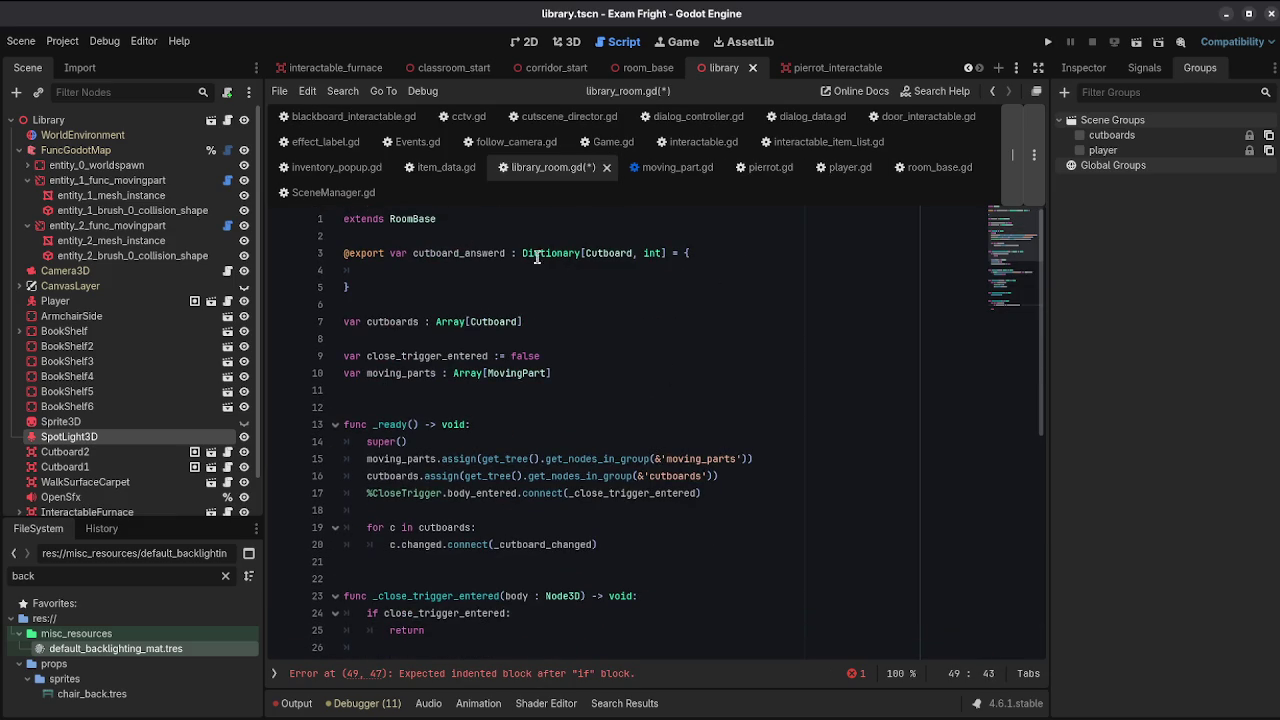
pyautogui.click(503, 253)
pyautogui.hotkey('ctrl', 's')
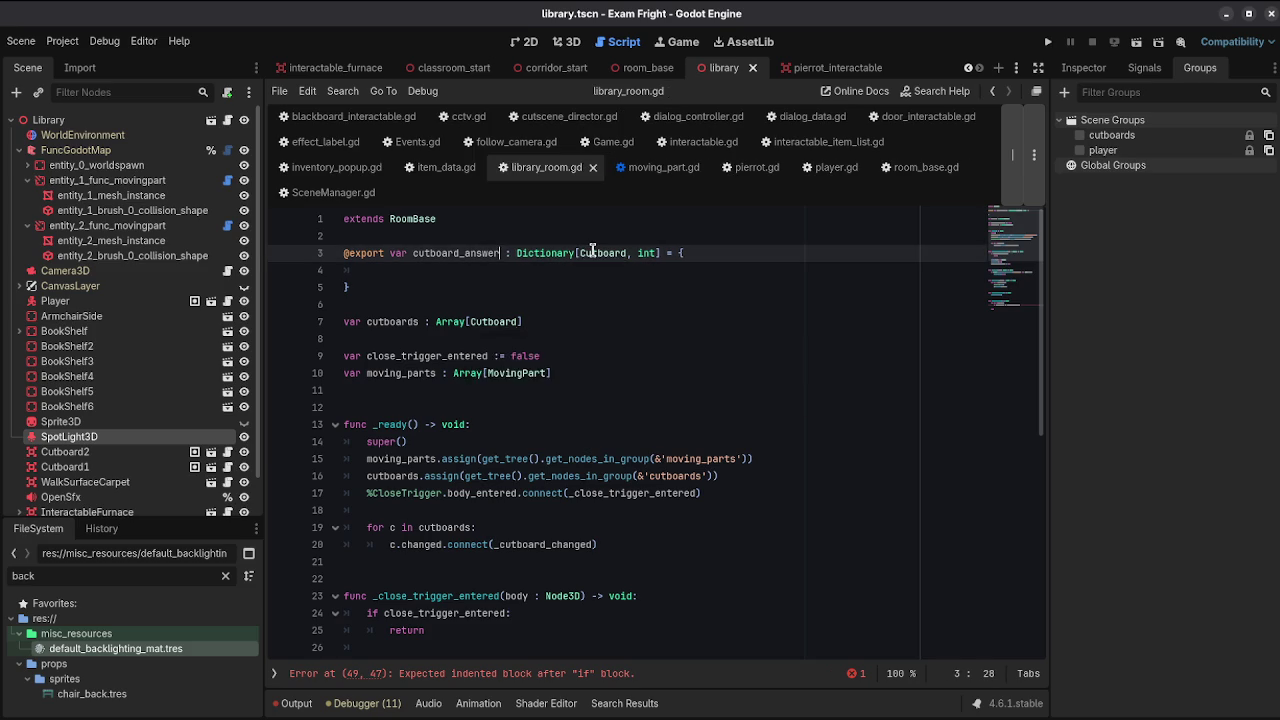
pyautogui.scroll(-8, 592, 250)
# Step: Replace the placeholder pass with move_parts(false) after the loop and save
pyautogui.click(631, 597)
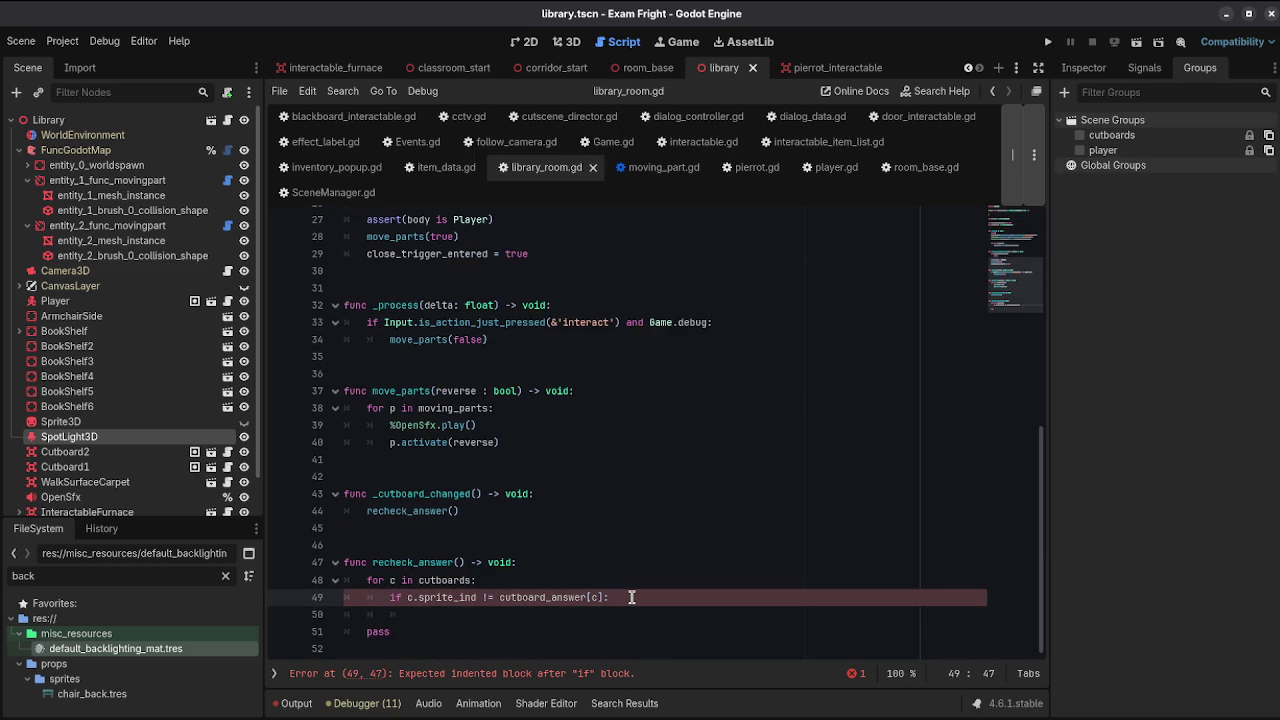
pyautogui.press('Down')
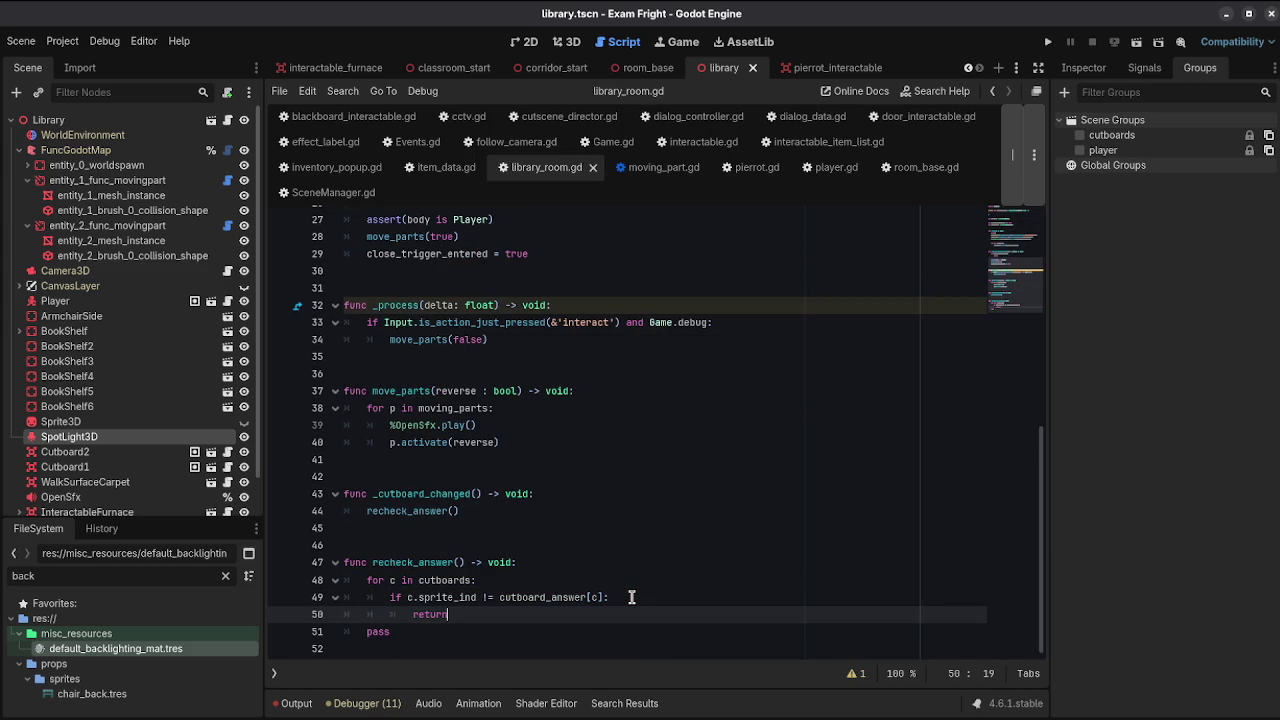
pyautogui.press('Down')
pyautogui.press('BackSpace')
pyautogui.press('BackSpace')
pyautogui.press('BackSpace')
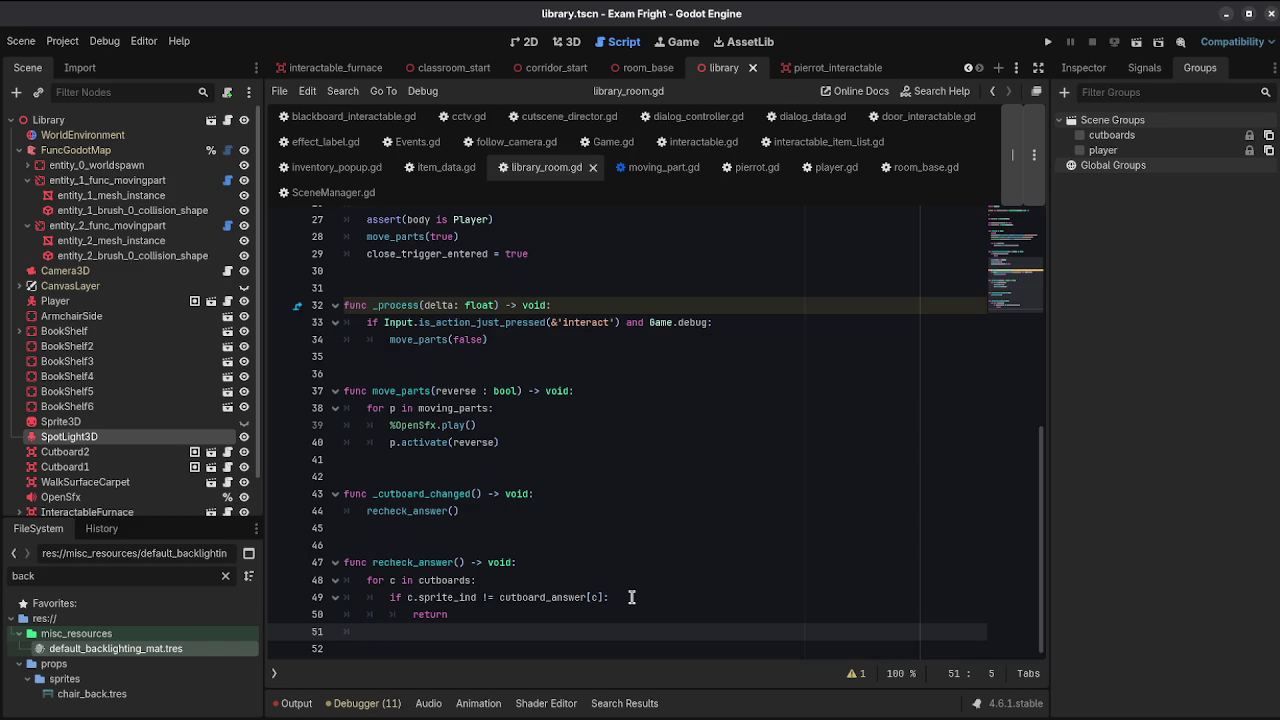
pyautogui.scroll(5, 631, 597)
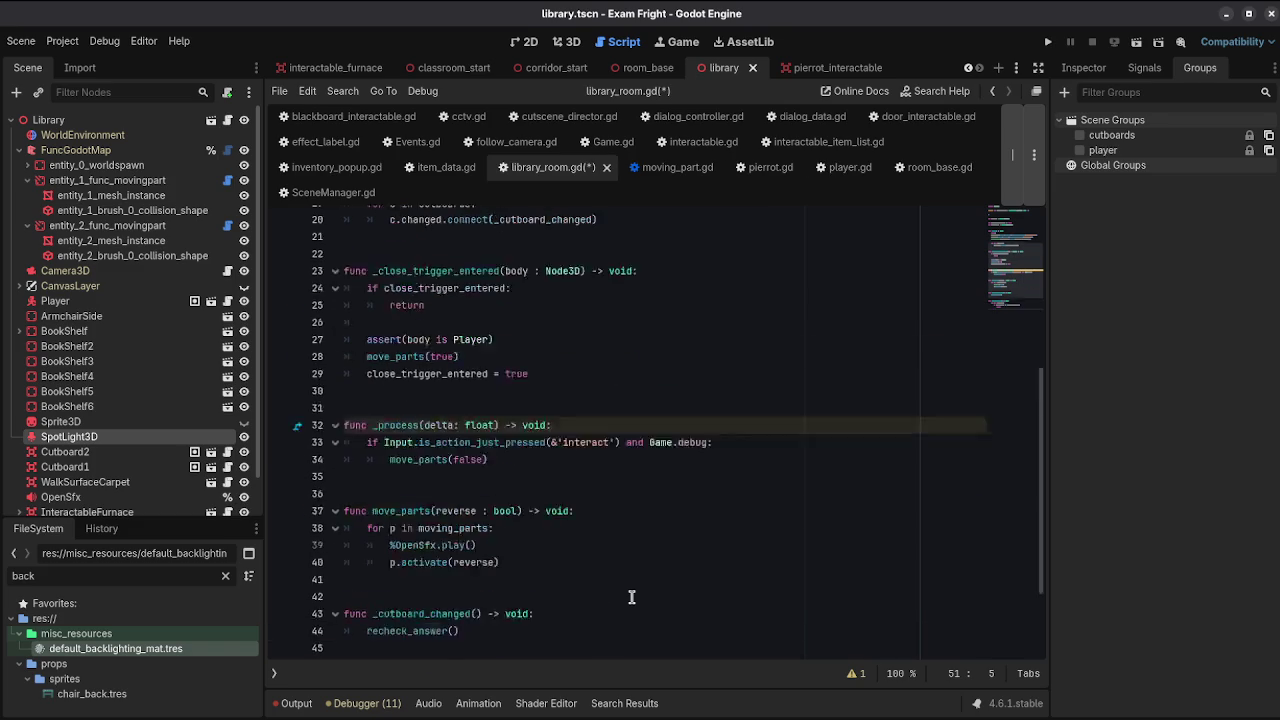
pyautogui.scroll(-5, 631, 597)
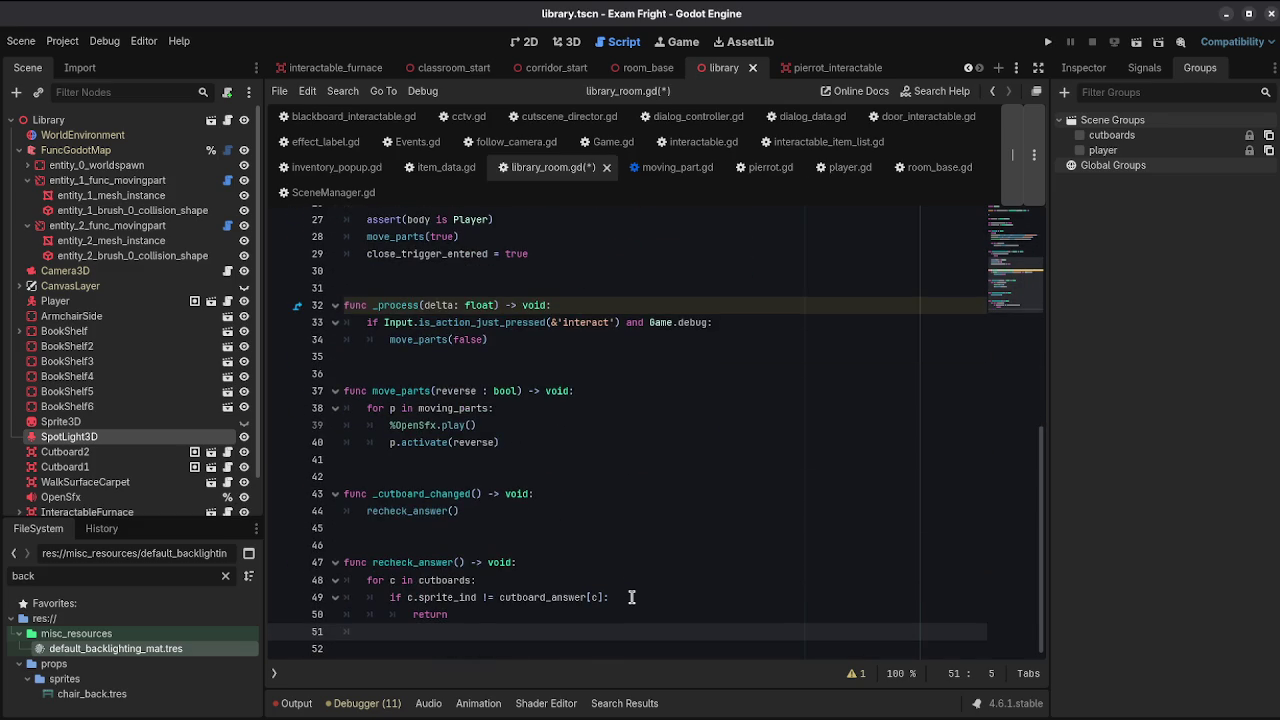
pyautogui.write('move')
pyautogui.press('Return')
pyautogui.write('false')
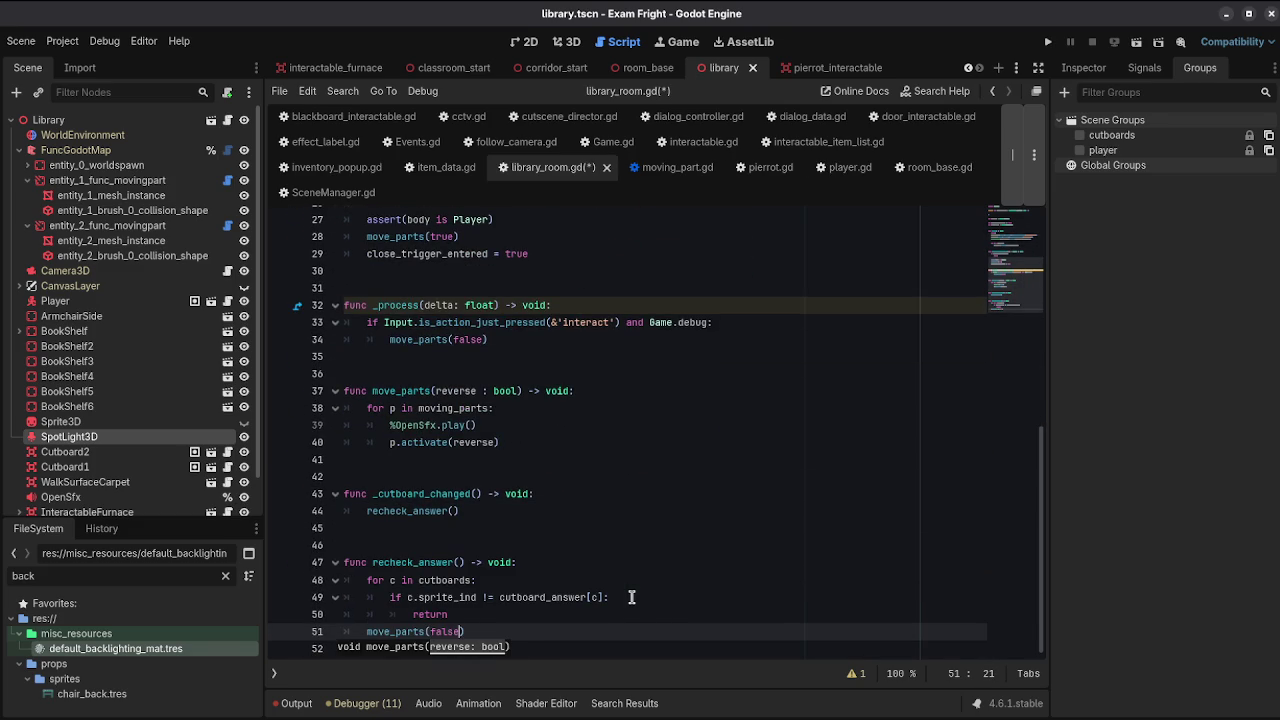
pyautogui.press('Up')
pyautogui.press('Return')
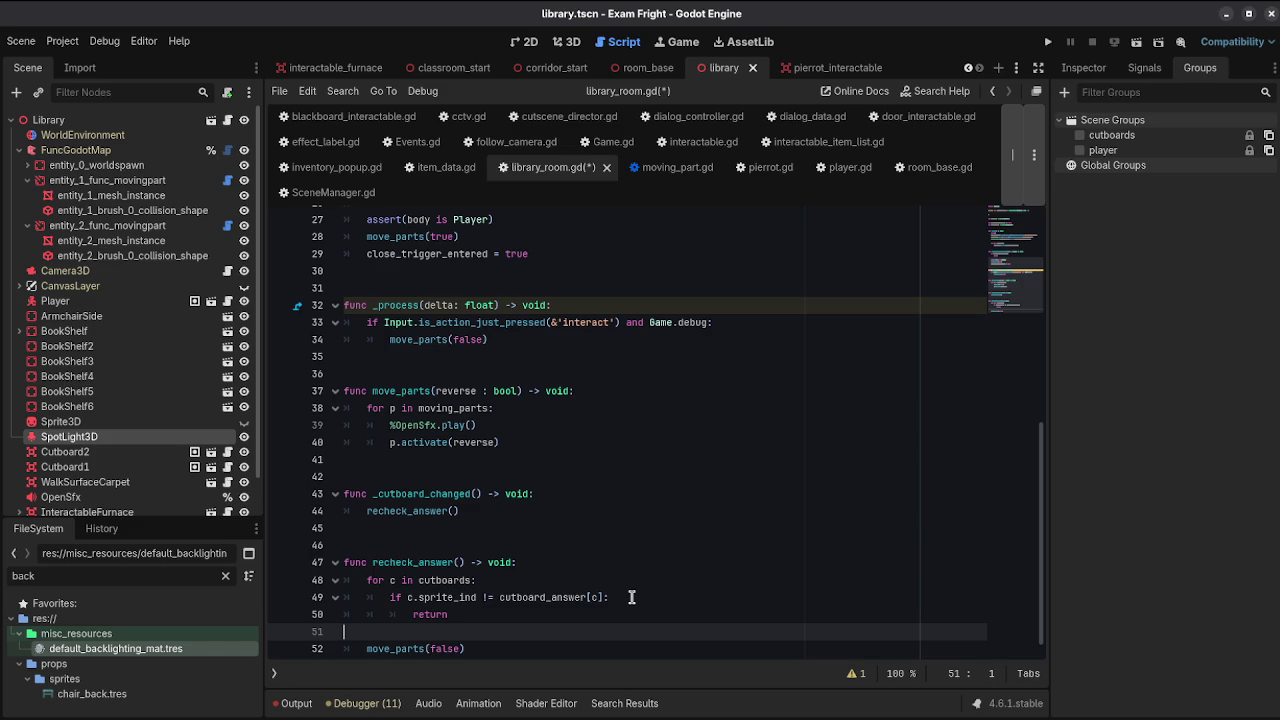
pyautogui.hotkey('ctrl', 's')
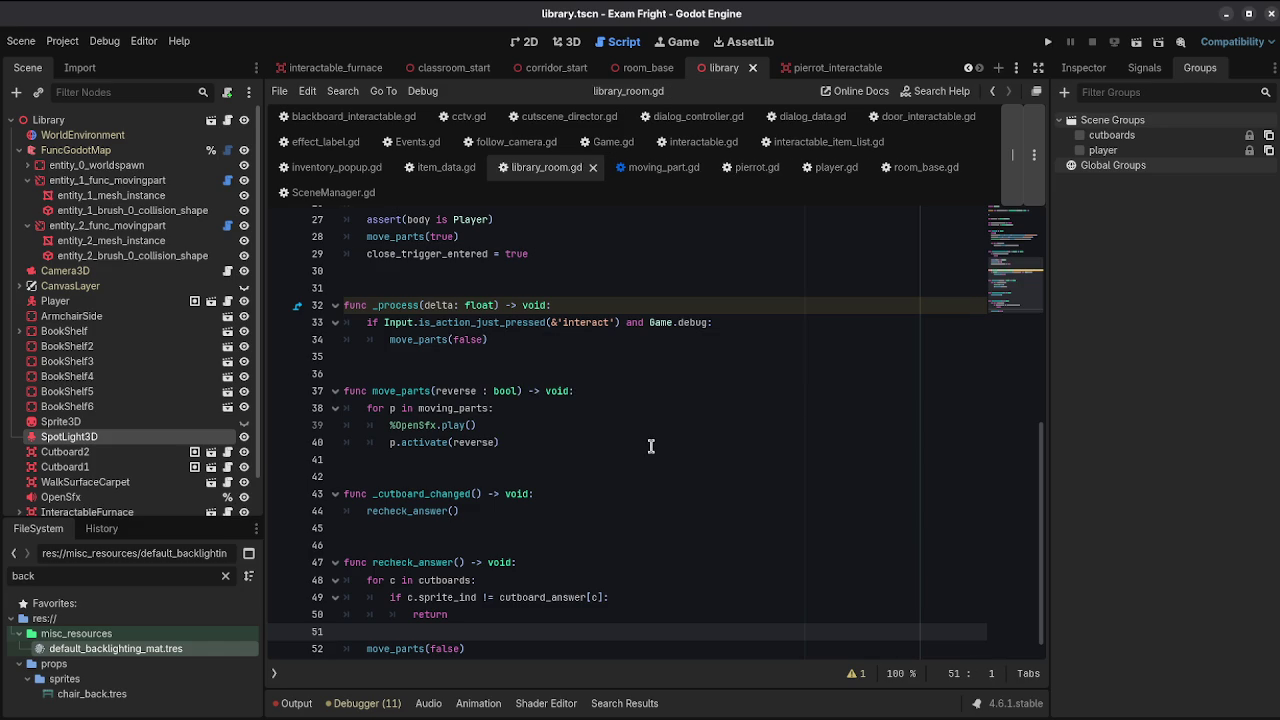
pyautogui.scroll(-1, 651, 446)
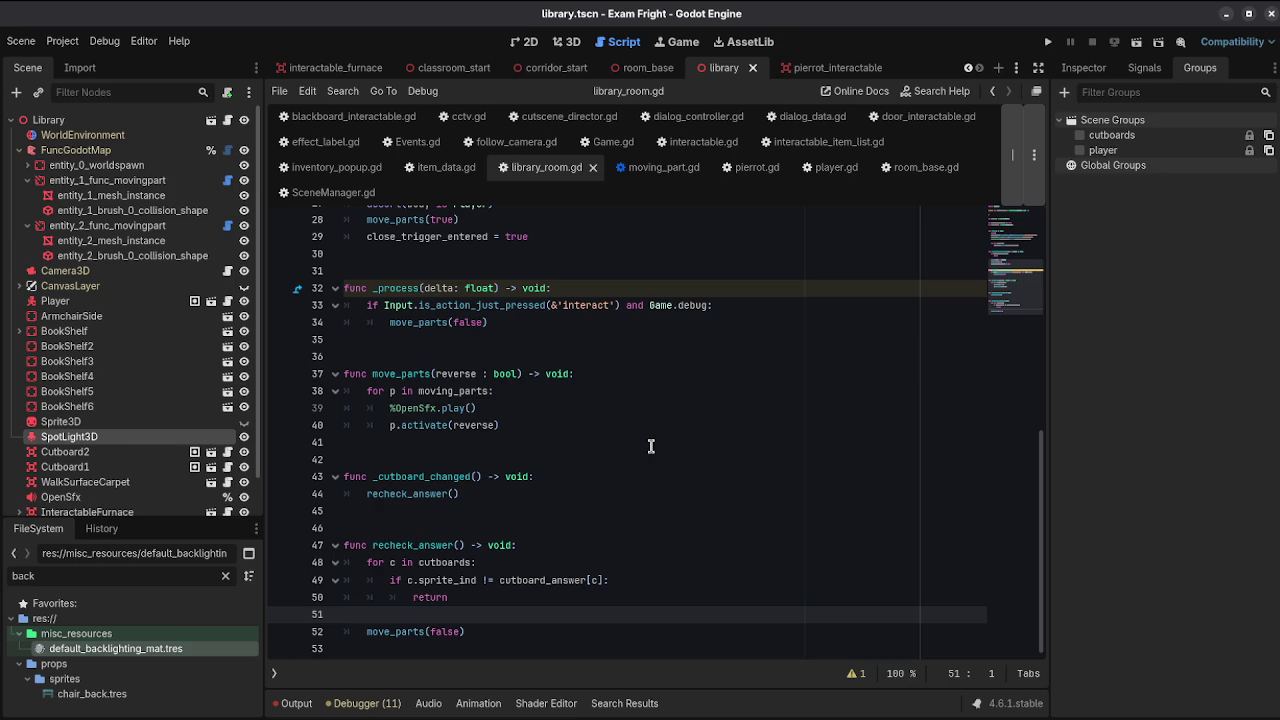
pyautogui.scroll(9, 651, 446)
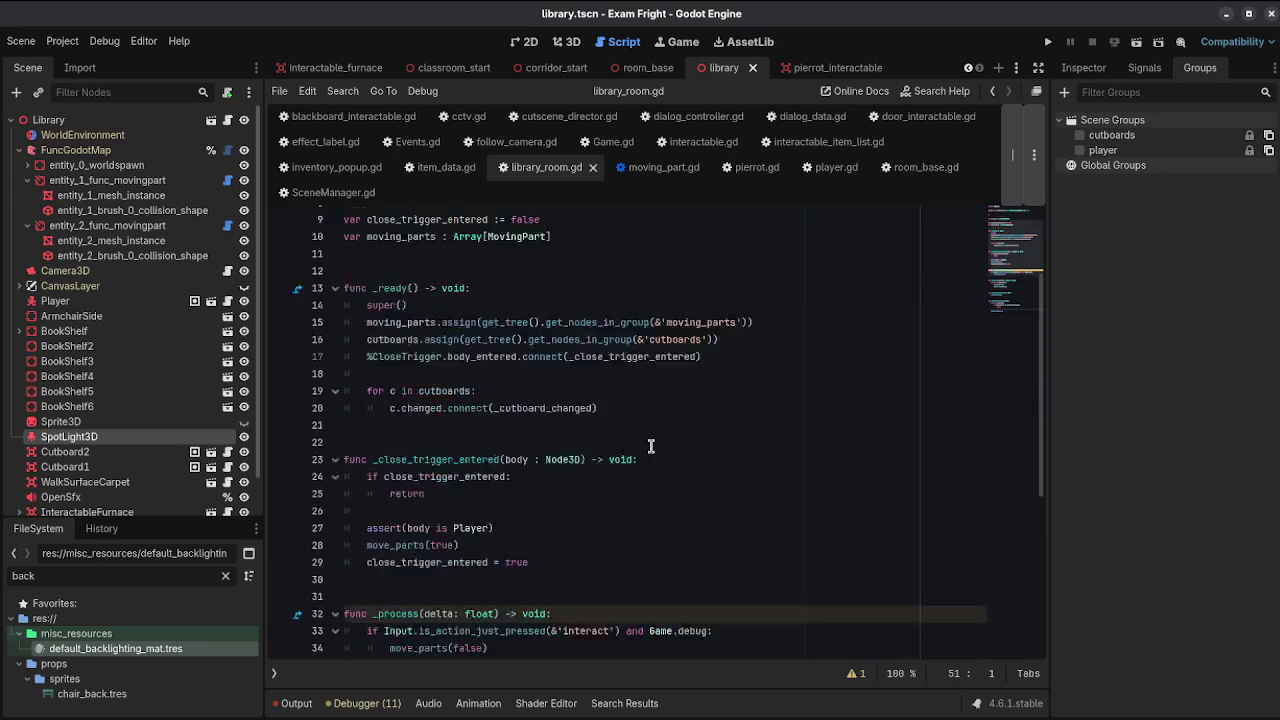
# Step: Declare 'var answered := false' on a new line below the cutboards variable
pyautogui.click(612, 364)
pyautogui.click(651, 324)
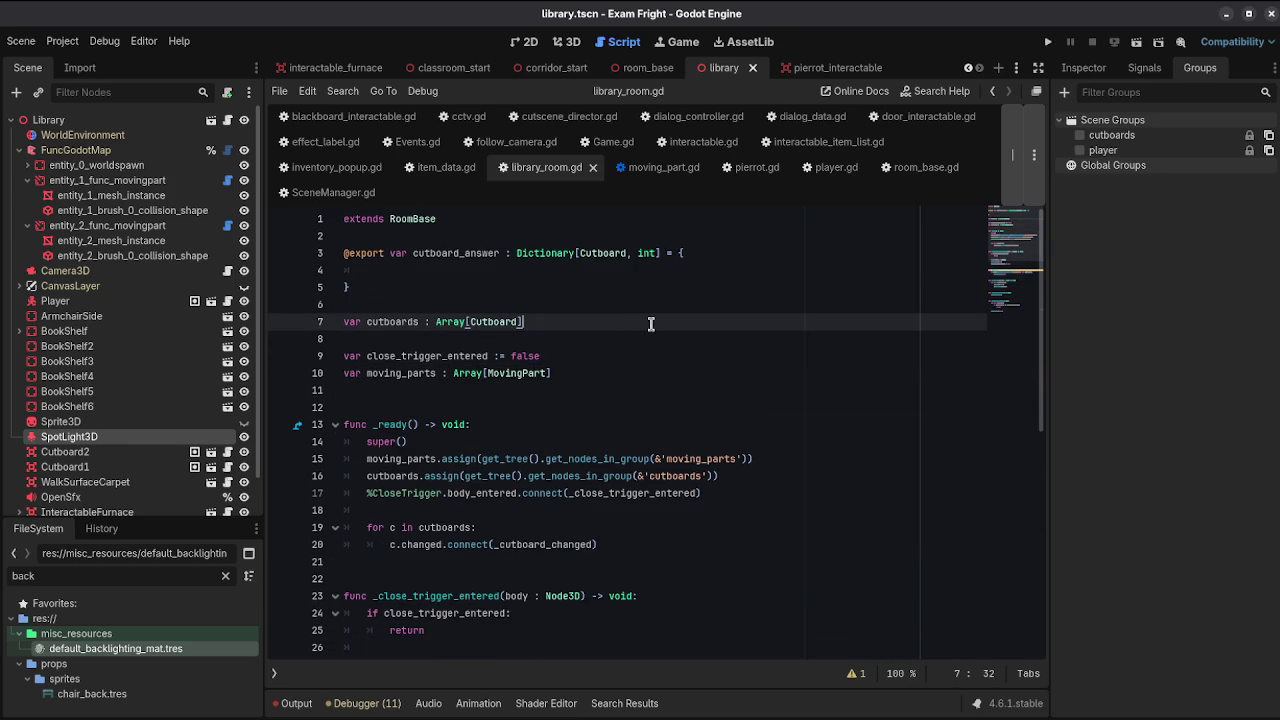
pyautogui.press('Down')
pyautogui.press('Return')
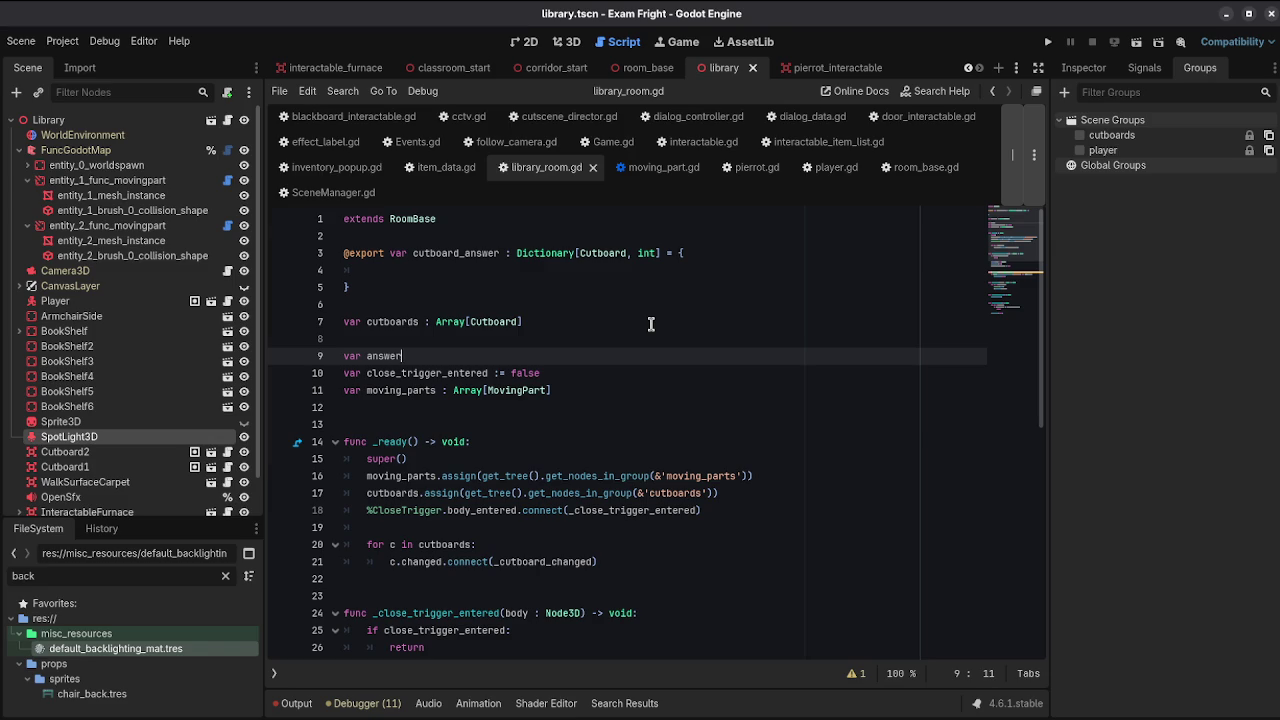
pyautogui.write('lse')
# Step: Add an 'if answered: return' guard at the top of recheck_answer
pyautogui.scroll(-9, 651, 324)
pyautogui.click(543, 549)
pyautogui.press('Return')
pyautogui.press('Return')
pyautogui.press('Up')
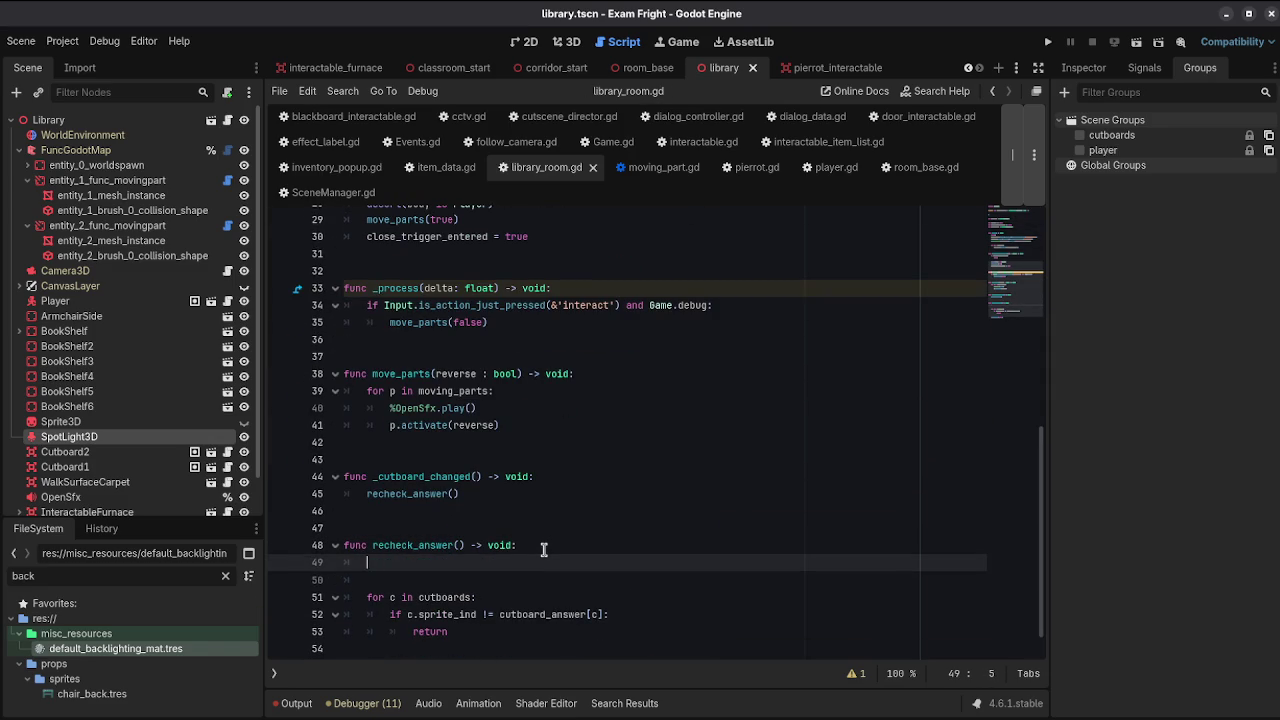
pyautogui.write('nswered:')
pyautogui.press('Return')
pyautogui.write('return')
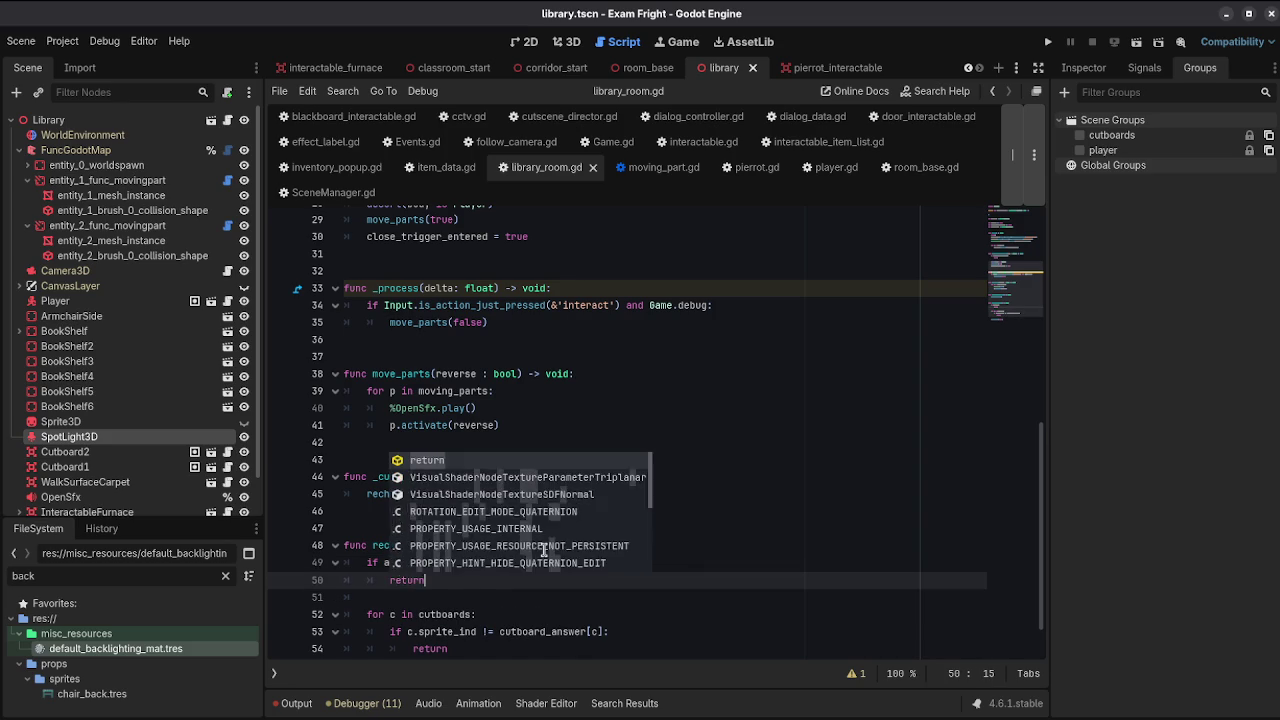
# Step: Set answered = true just before move_parts(false) and save the script
pyautogui.scroll(-1, 543, 549)
pyautogui.click(465, 614)
pyautogui.press('Return')
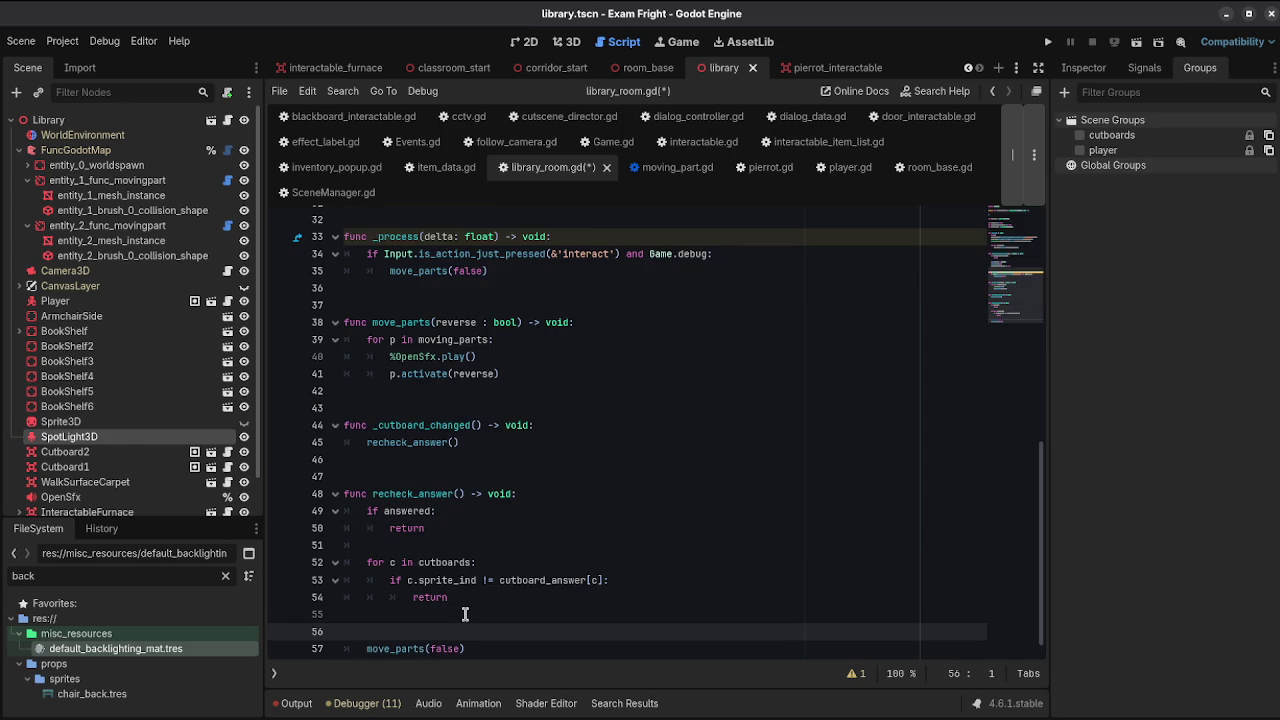
pyautogui.write('answered')
pyautogui.hotkey('ctrl', 's')
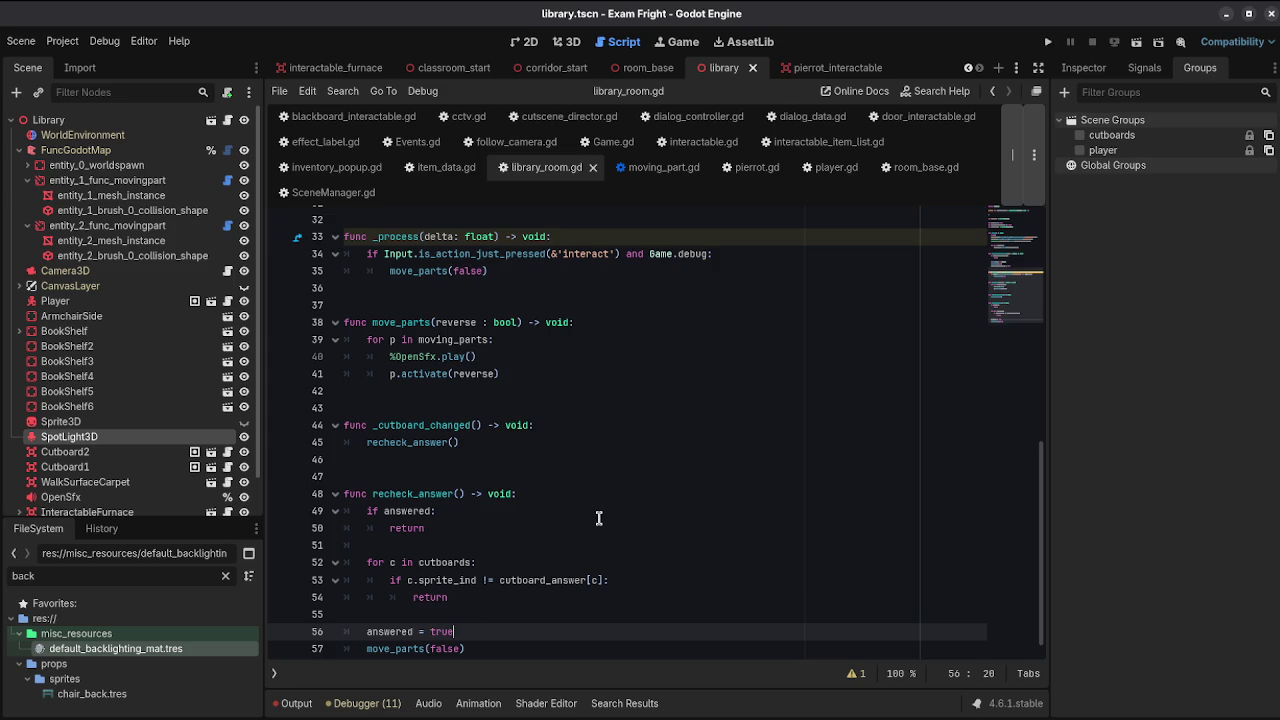
pyautogui.scroll(7, 598, 518)
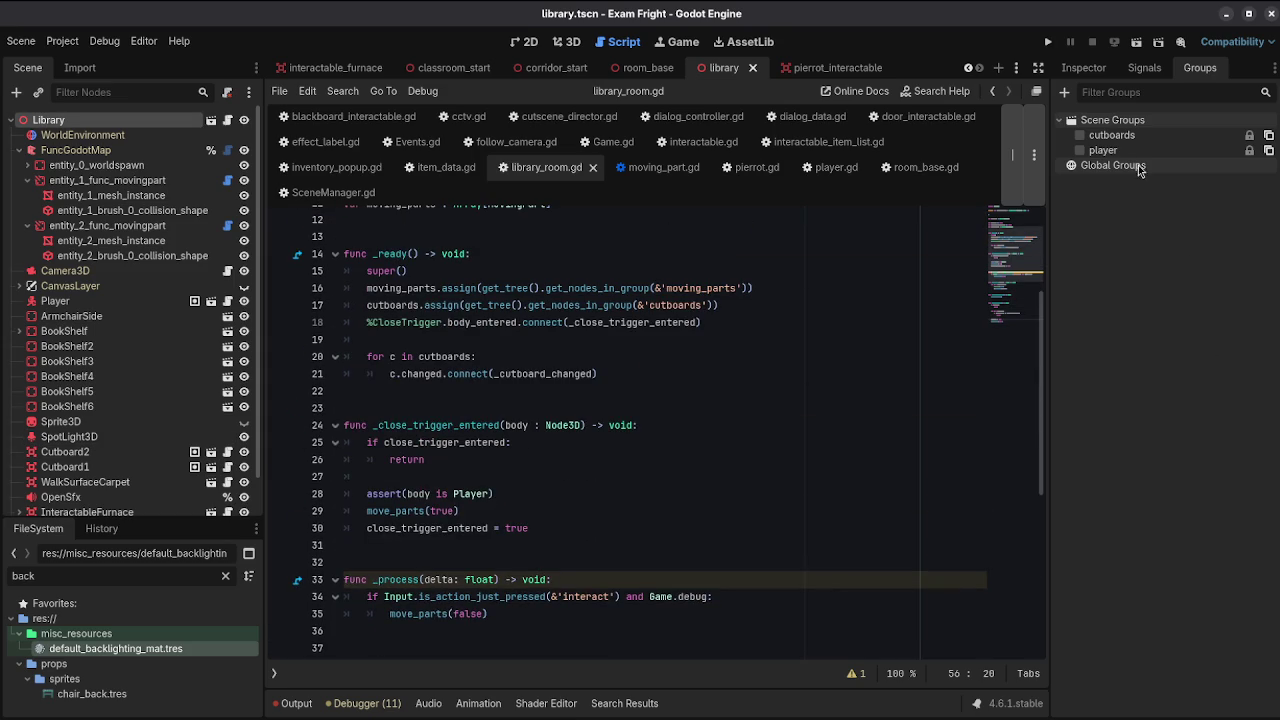
# Step: On the Library root, add Cutboard1 → 0 to the Cutboard Answer dictionary
pyautogui.click(1095, 69)
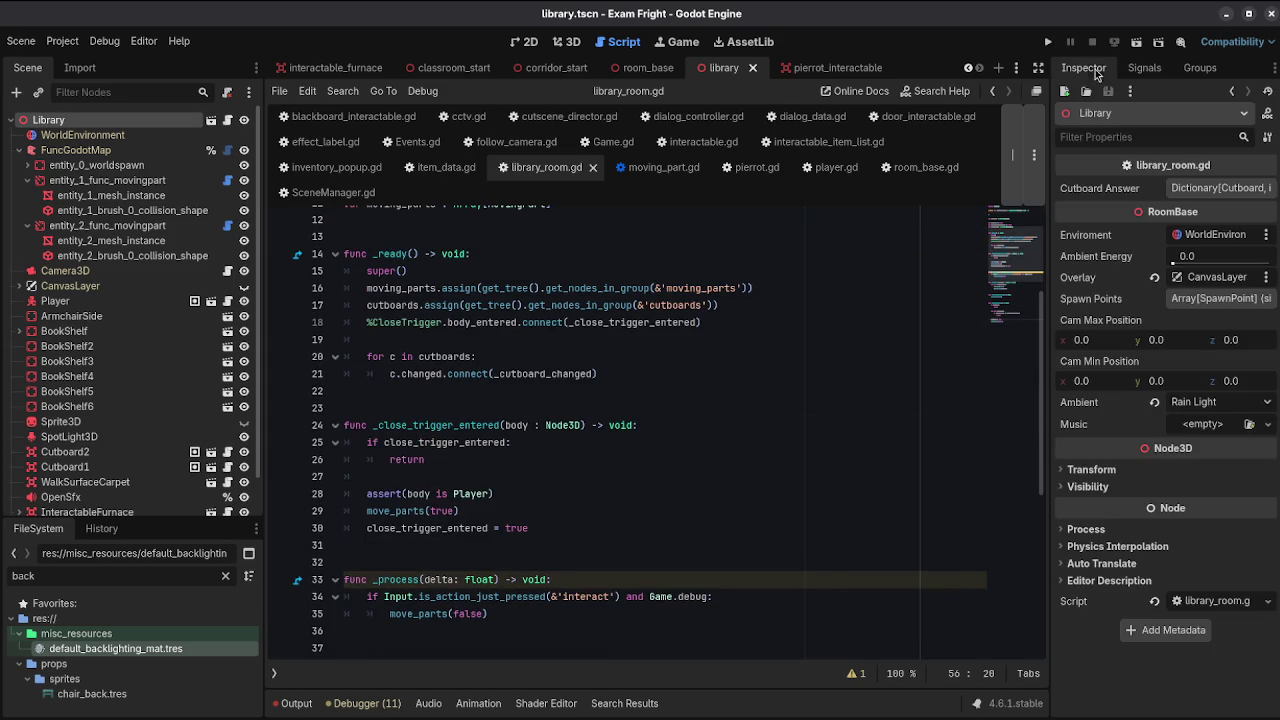
pyautogui.click(1205, 190)
pyautogui.click(1190, 213)
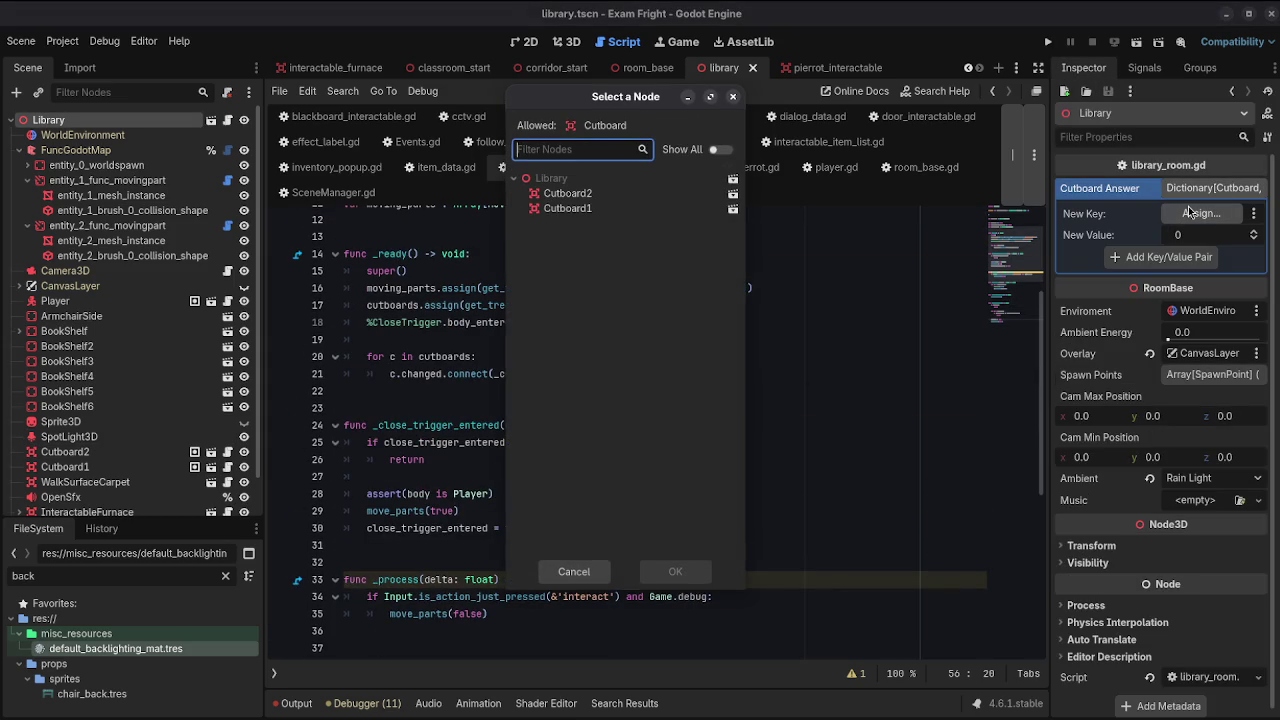
pyautogui.click(567, 208)
pyautogui.click(700, 572)
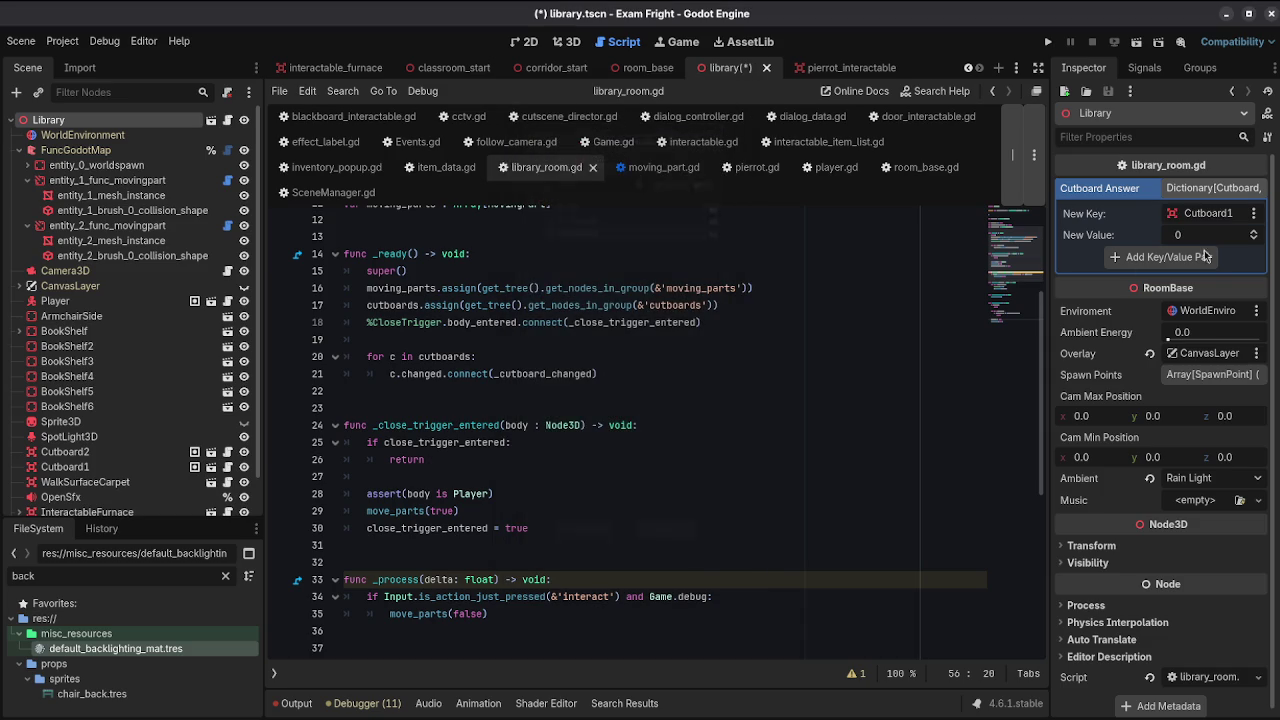
pyautogui.click(1162, 257)
# Step: Stage Cutboard2 as the next answer key, save the scene, and run it
pyautogui.click(1200, 234)
pyautogui.click(567, 193)
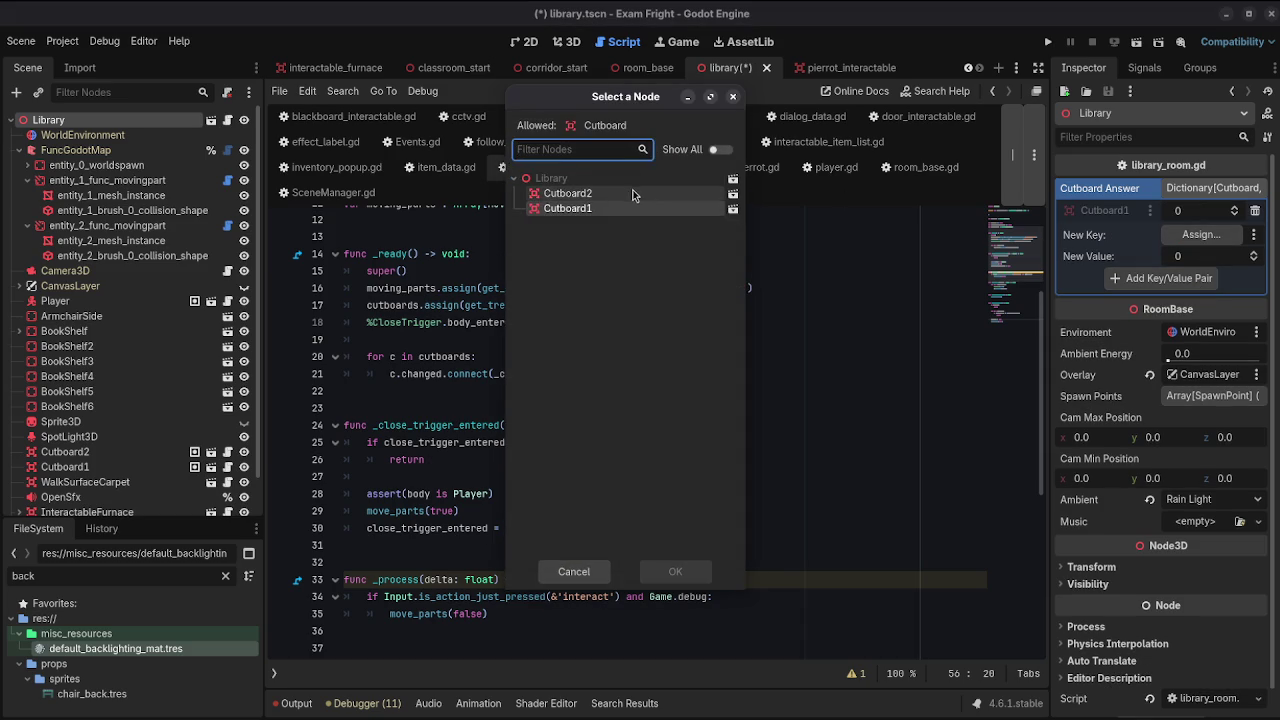
pyautogui.click(675, 571)
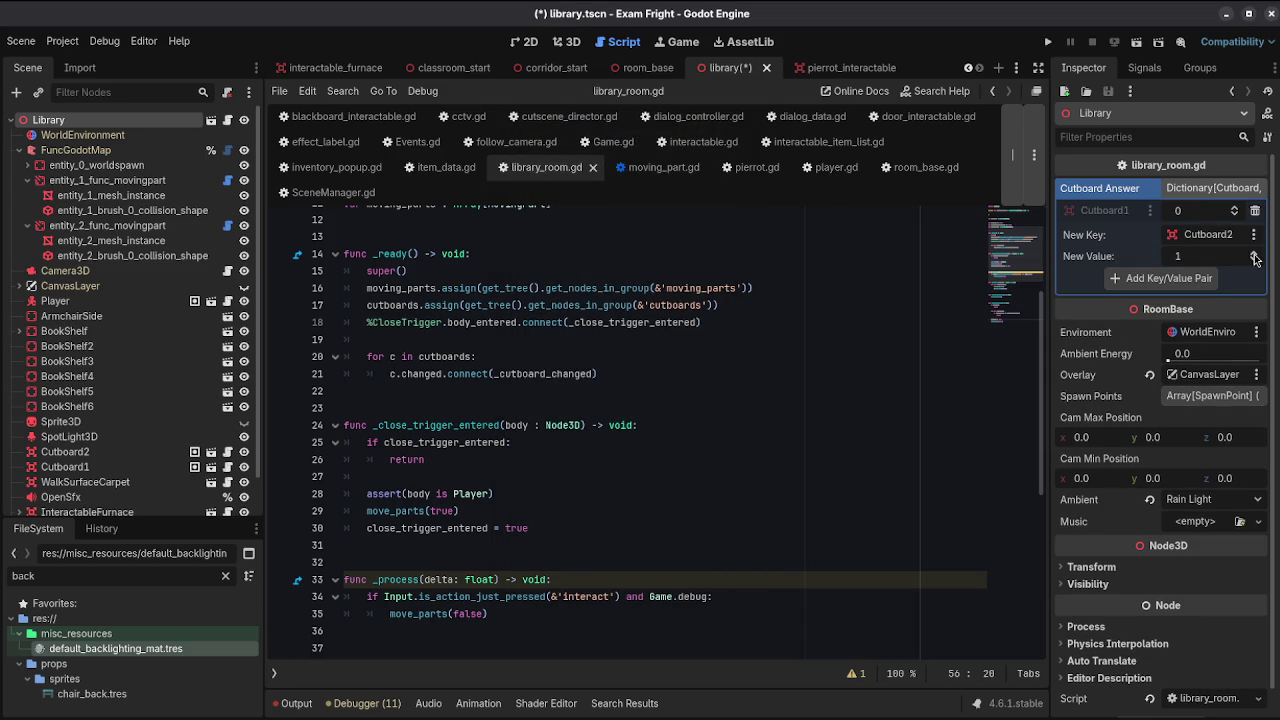
pyautogui.click(755, 352)
pyautogui.hotkey('ctrl', 's')
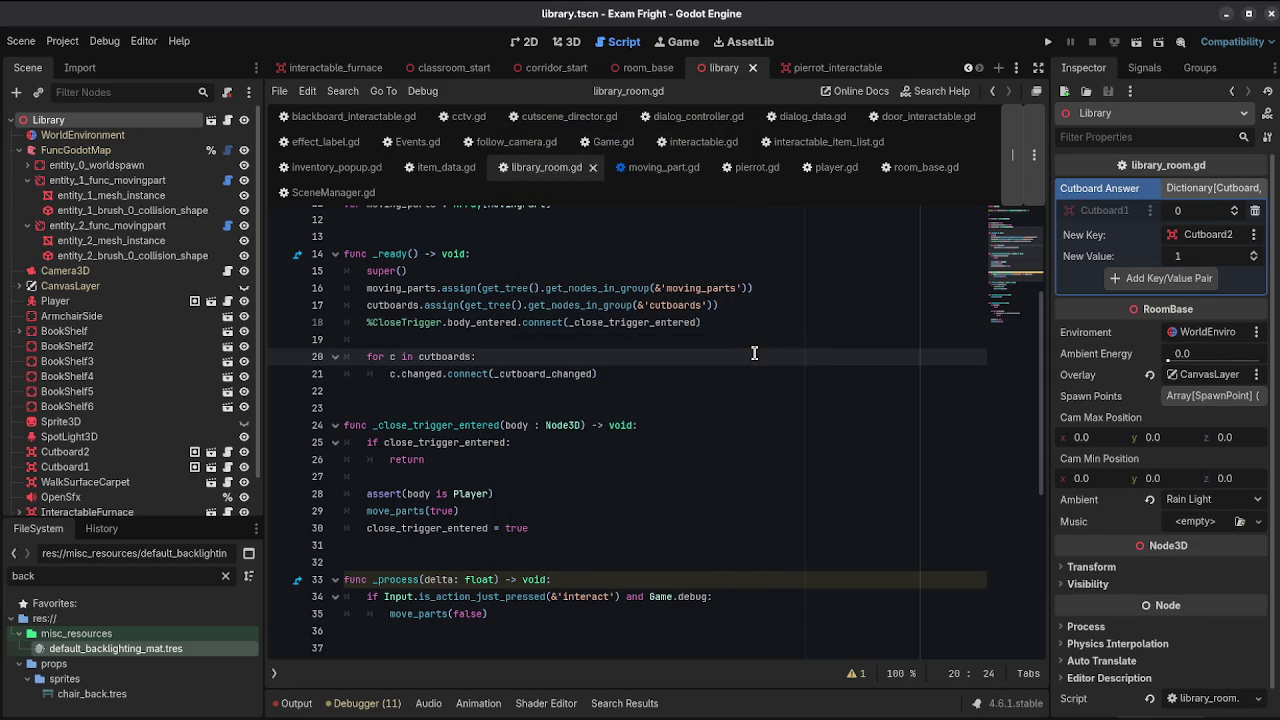
pyautogui.scroll(-7, 755, 352)
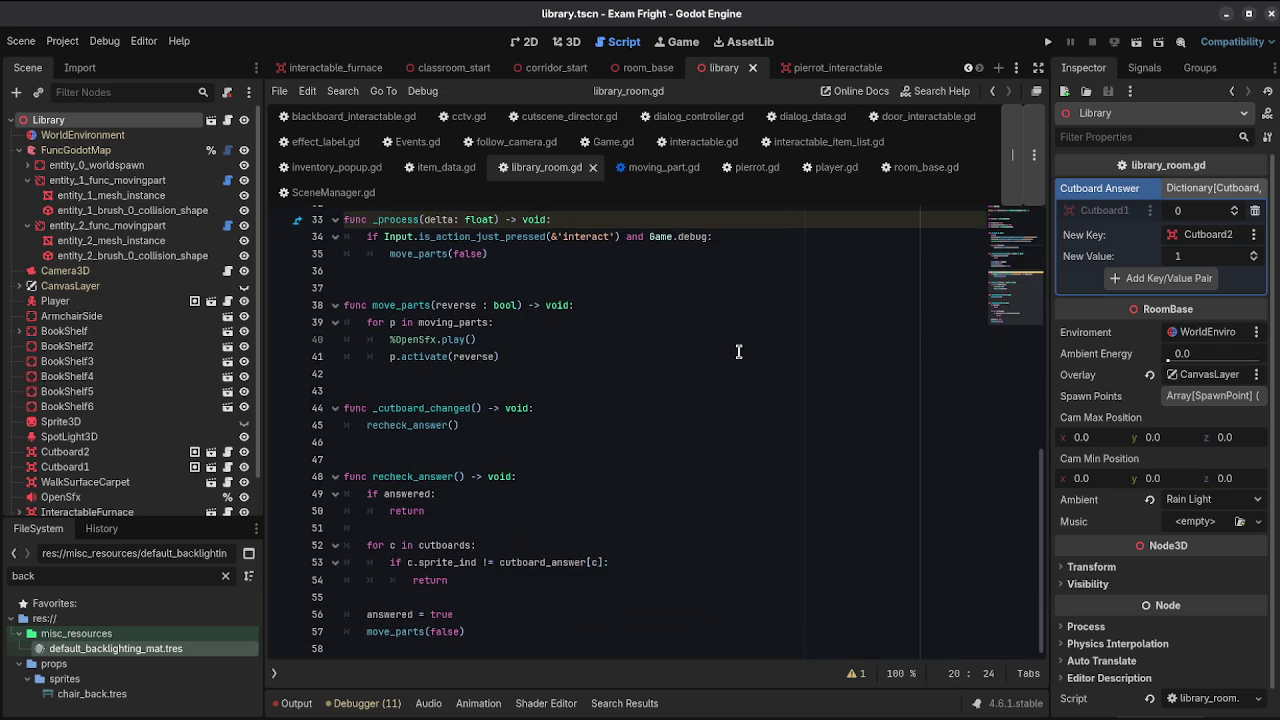
pyautogui.click(1136, 42)
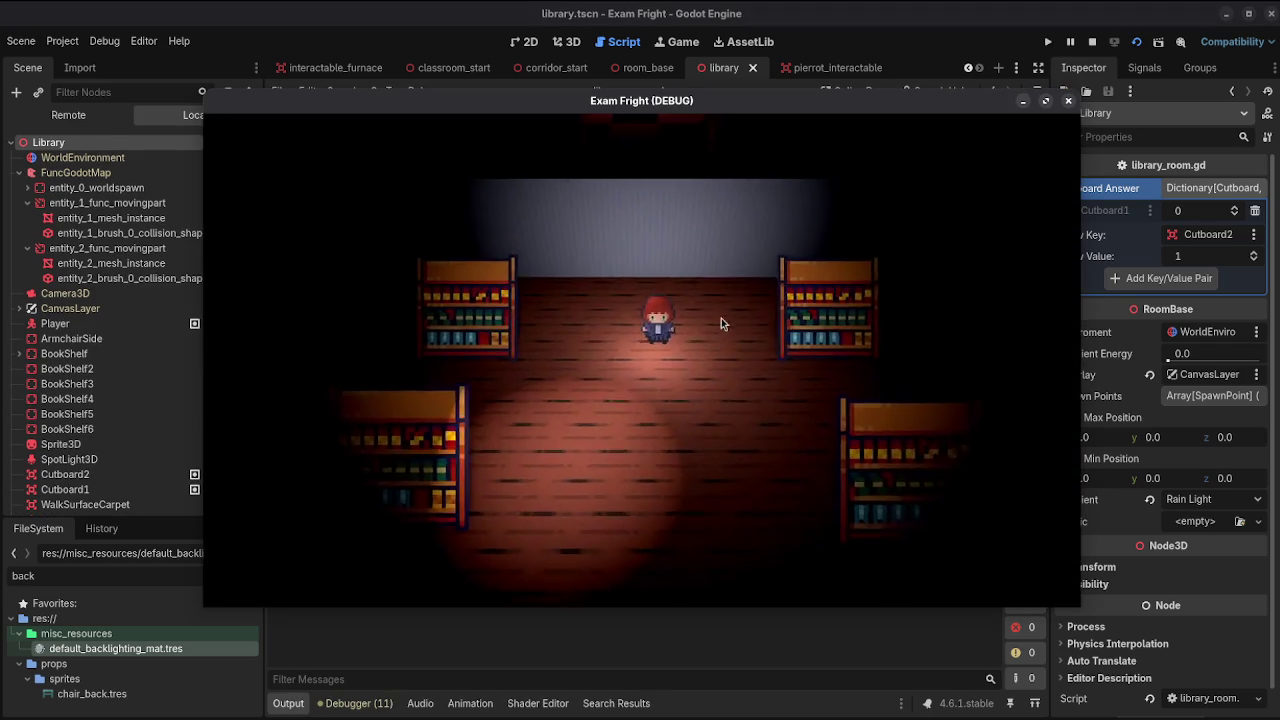
pyautogui.press('Down')
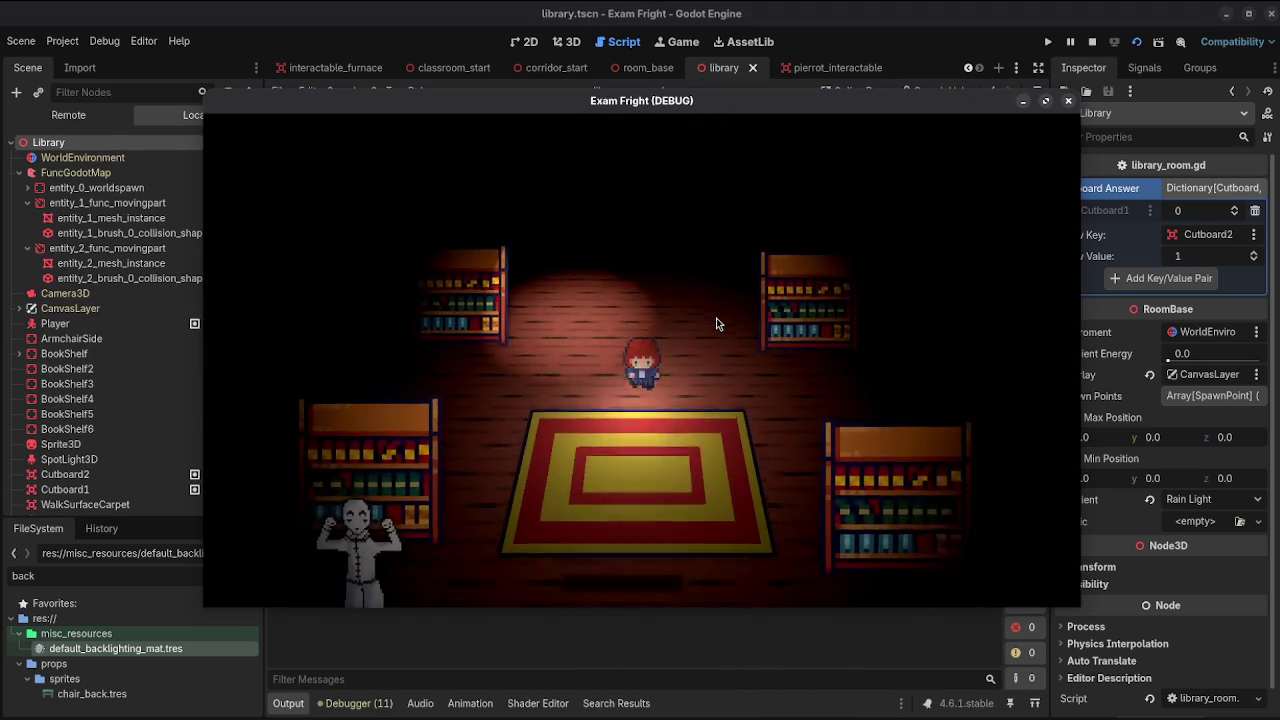
pyautogui.press('Down')
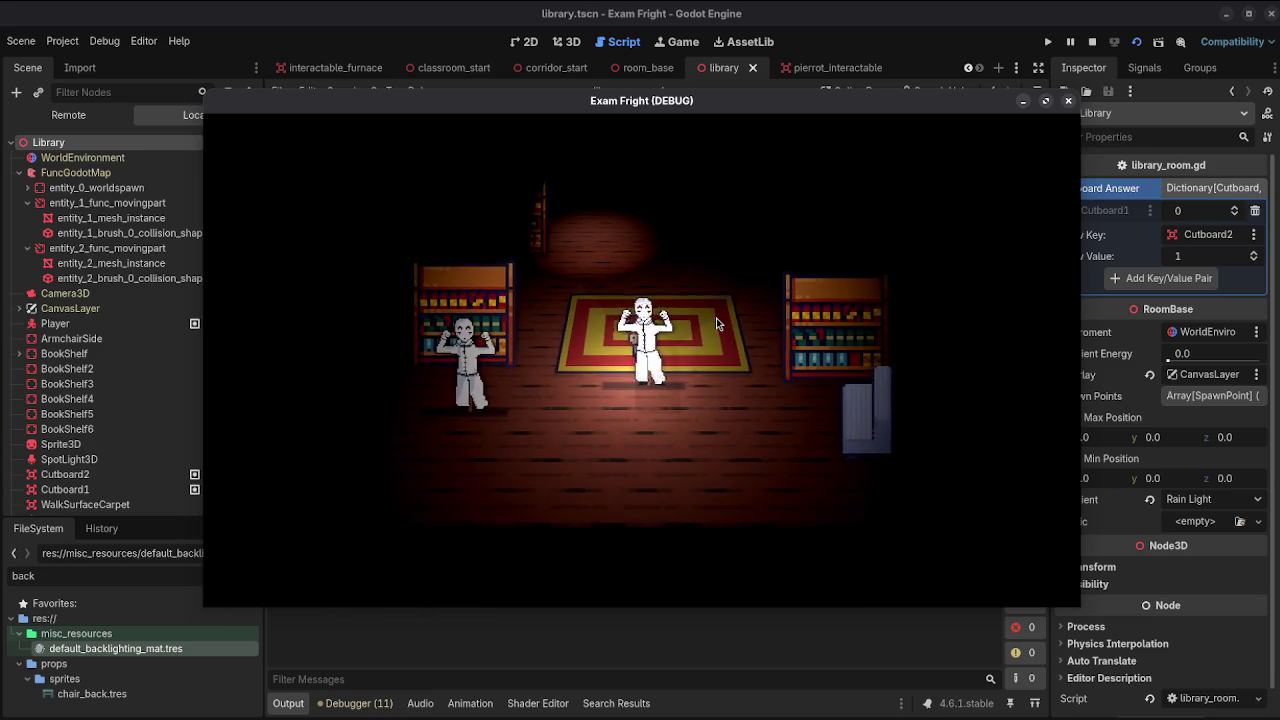
pyautogui.press('Return')
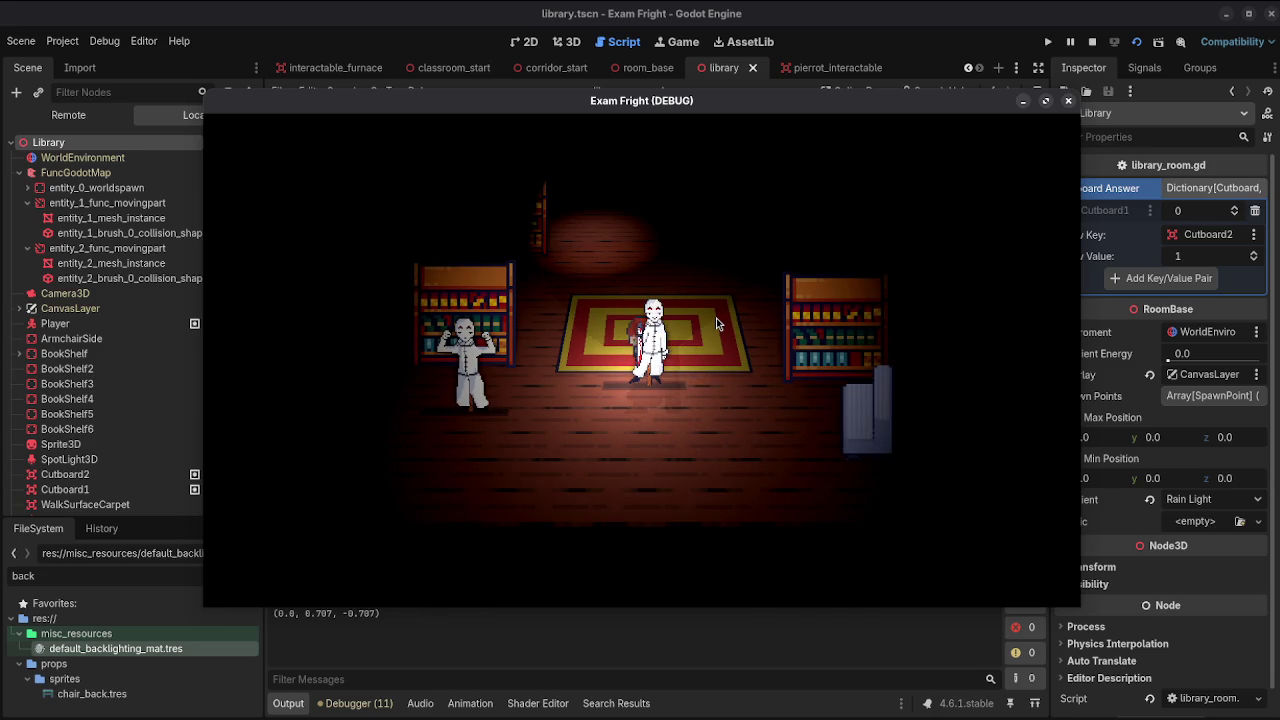
pyautogui.press('Up')
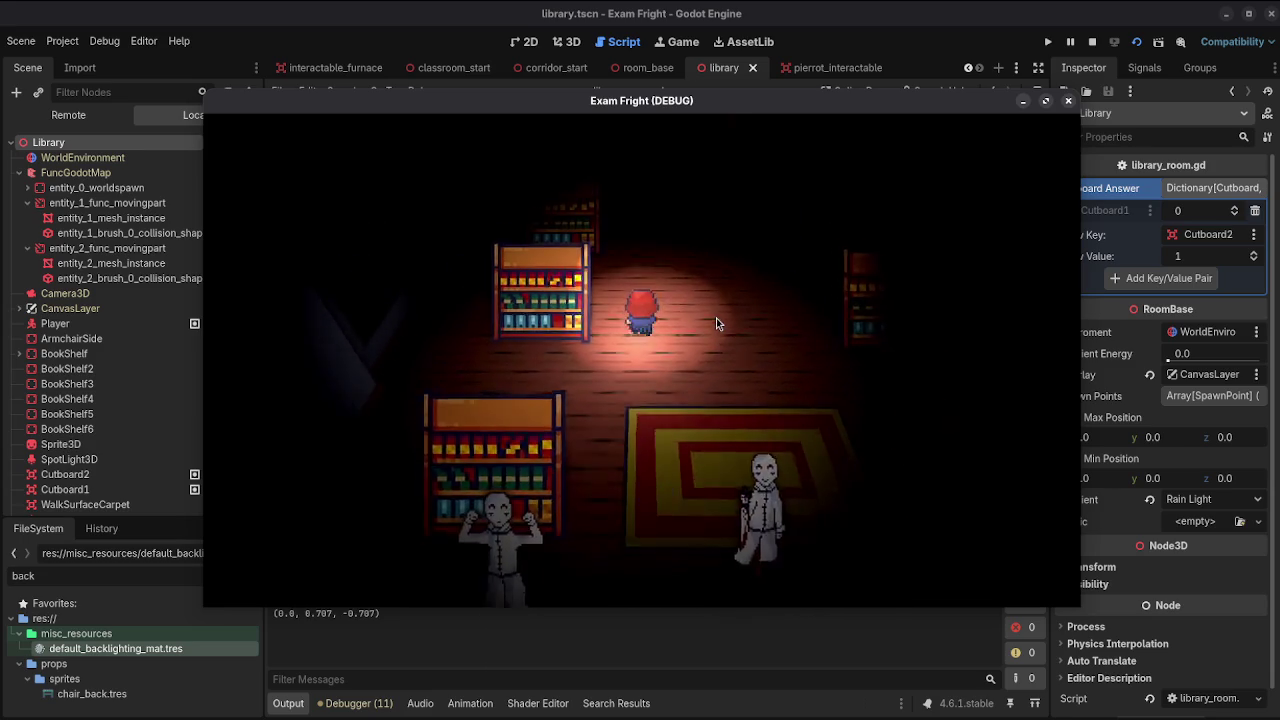
pyautogui.press('Up')
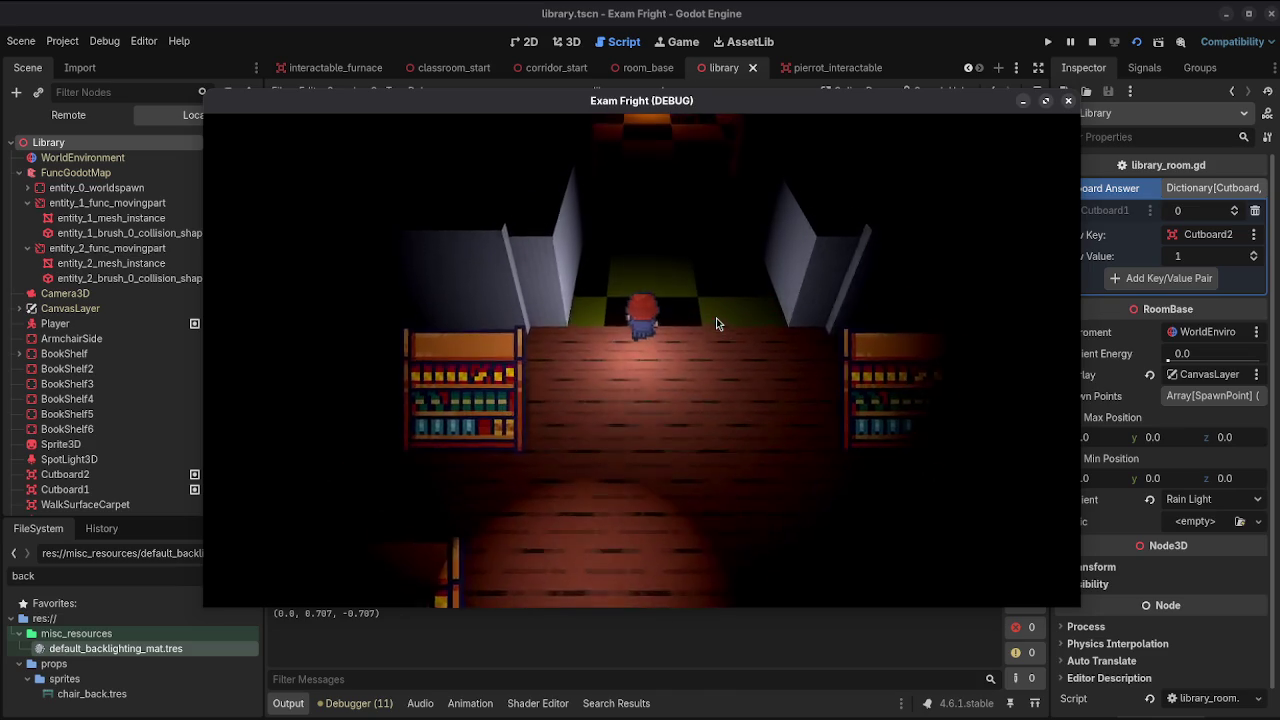
pyautogui.click(1068, 100)
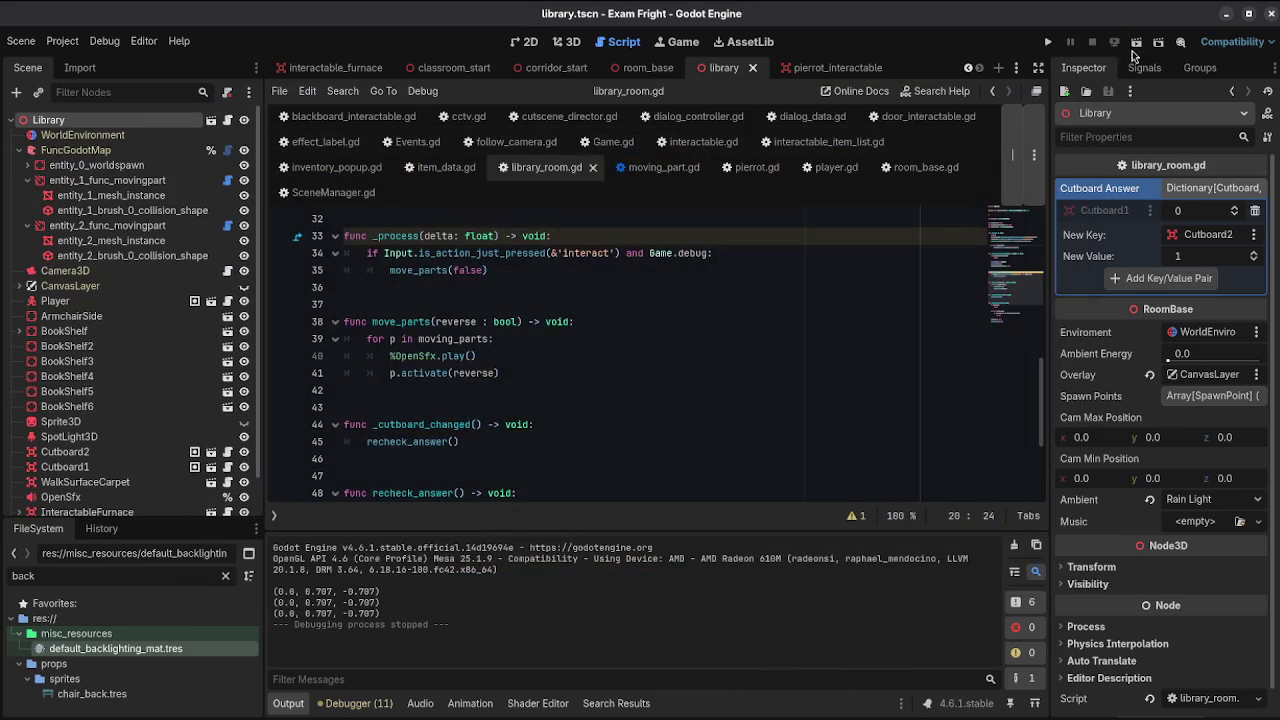
pyautogui.press('F6')
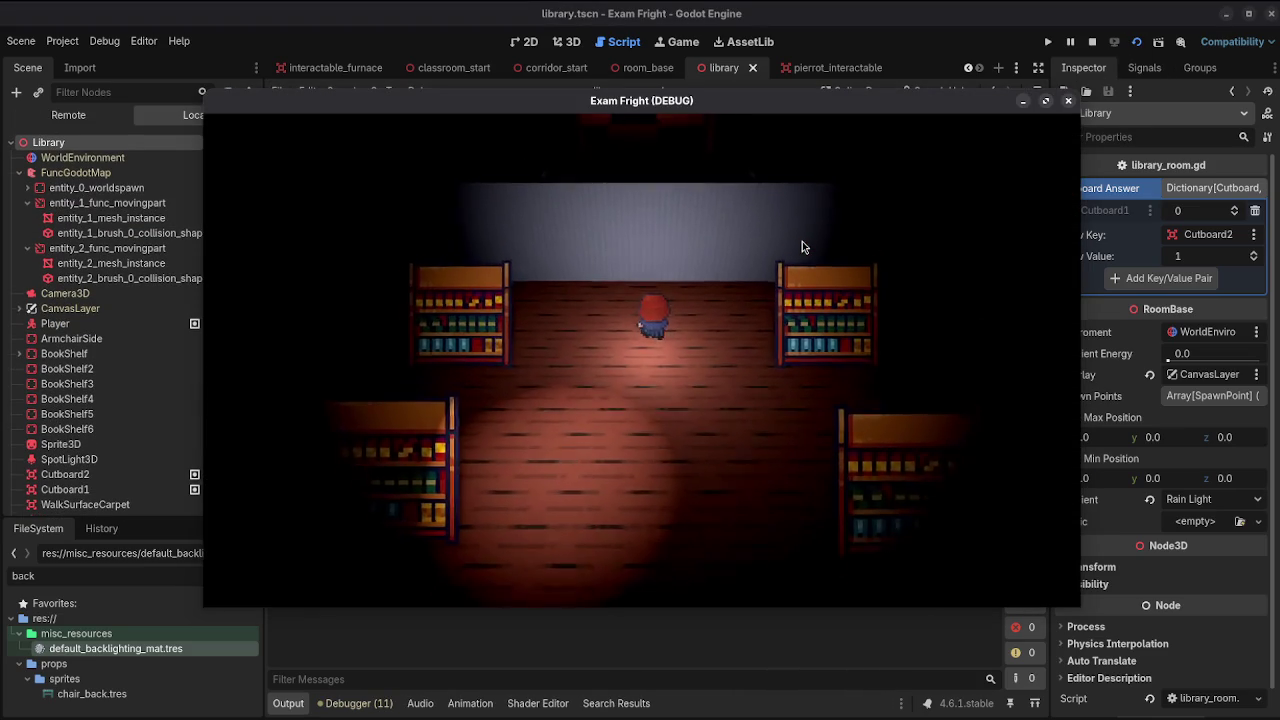
pyautogui.press('Down')
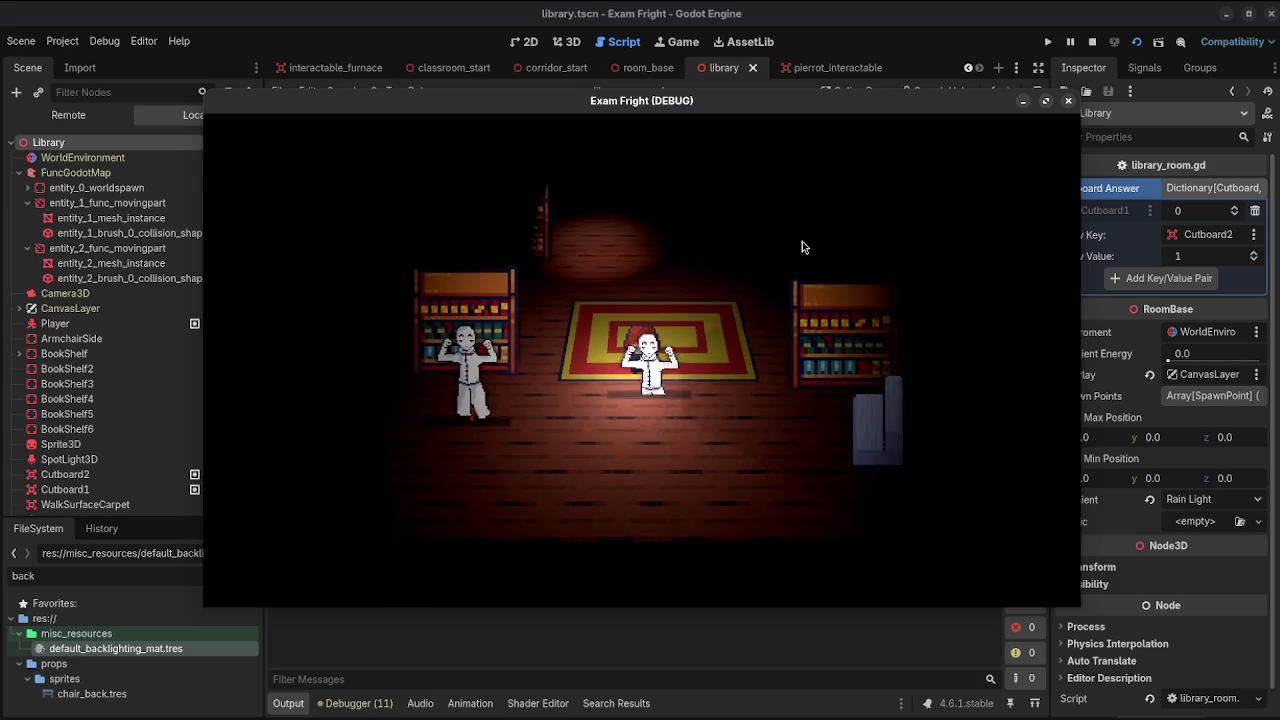
pyautogui.press('Up')
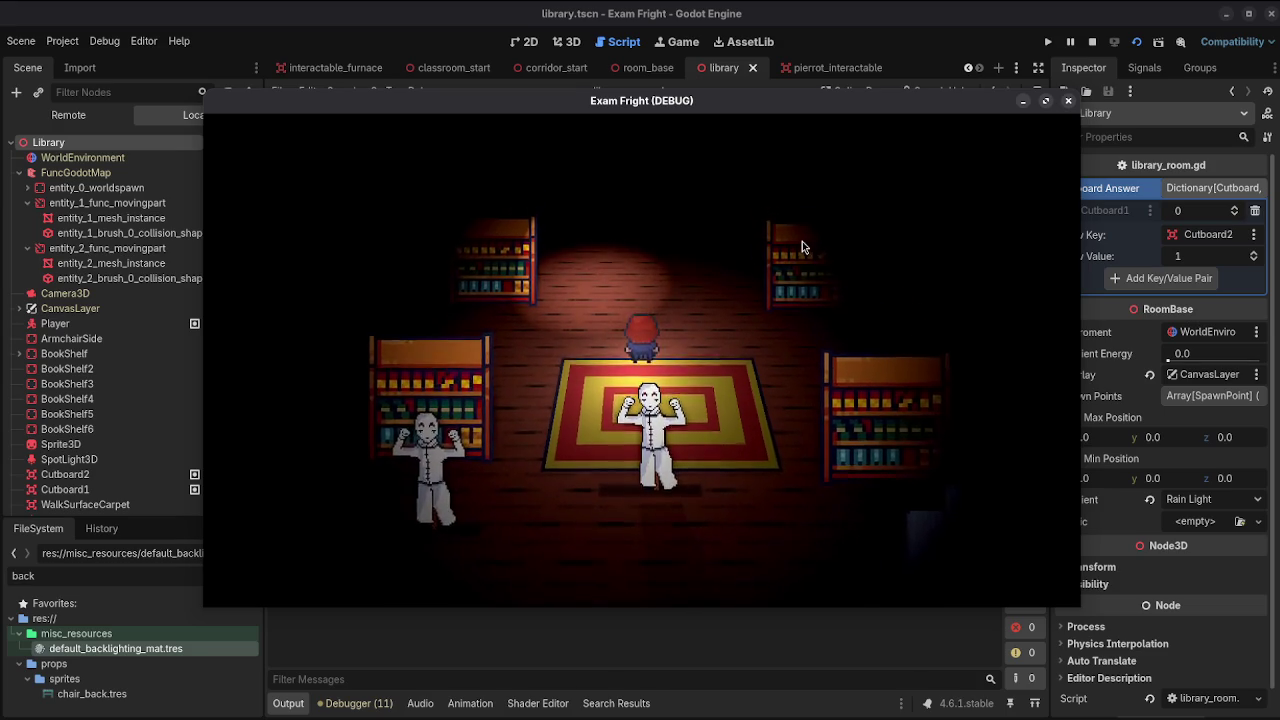
pyautogui.click(1068, 100)
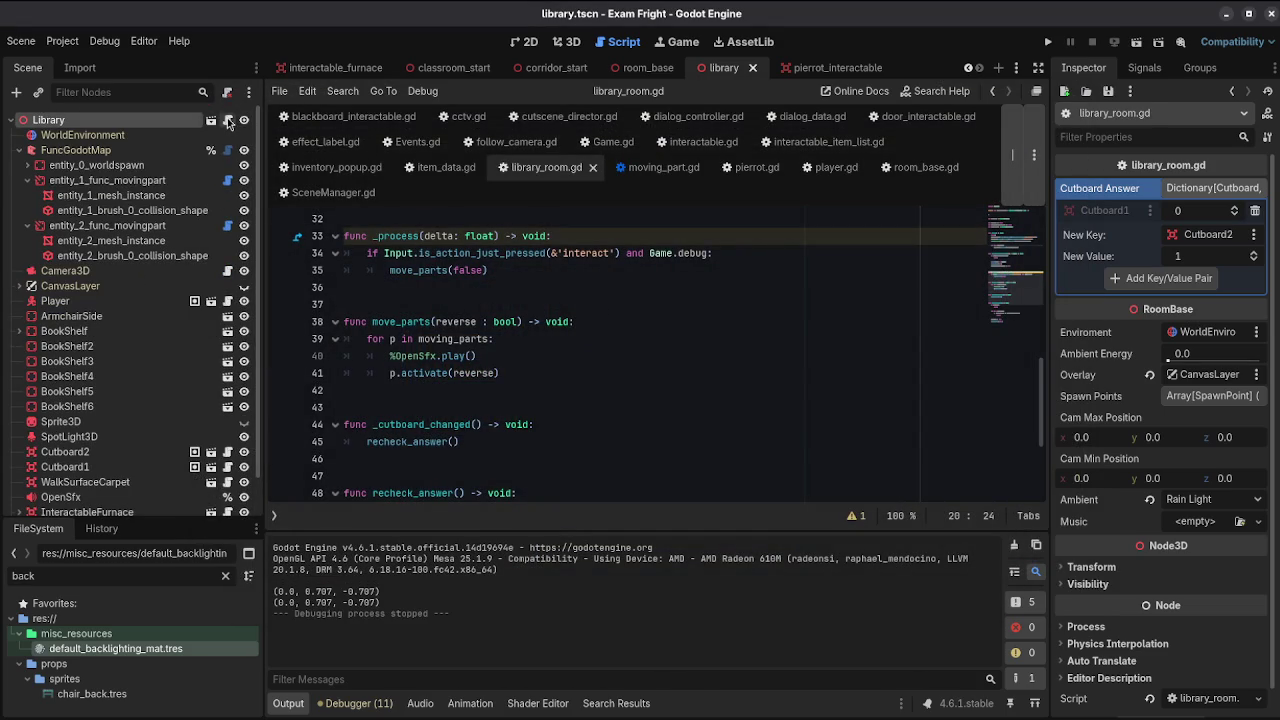
# Step: Comment out the _process debug interact lines 33–35 in library_room.gd
pyautogui.scroll(-2, 482, 315)
pyautogui.scroll(-3, 482, 315)
pyautogui.scroll(6, 482, 315)
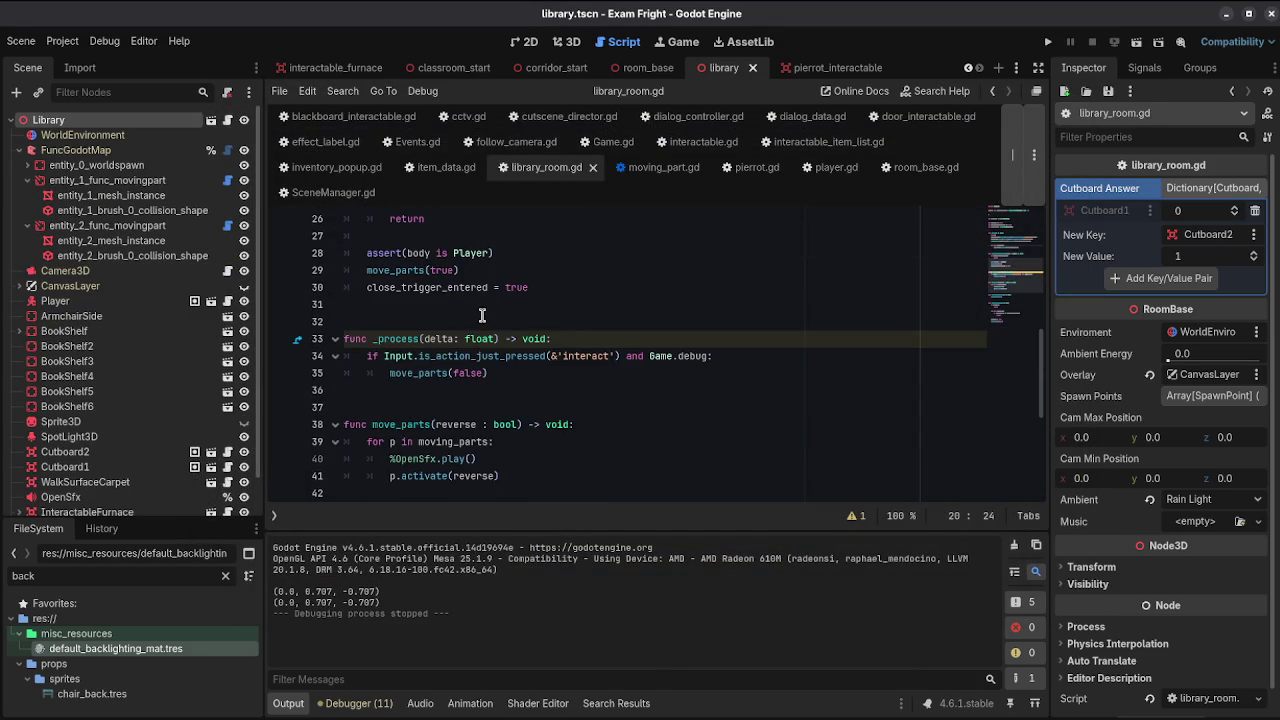
pyautogui.moveTo(345, 338)
pyautogui.mouseDown()
pyautogui.moveTo(720, 340)
pyautogui.moveTo(720, 375)
pyautogui.moveTo(690, 392)
pyautogui.mouseUp()
pyautogui.hotkey('ctrl', 'k')
pyautogui.click(688, 405)
# Step: Save and run the scene, then walk the player down onto the rug
pyautogui.press('F5')
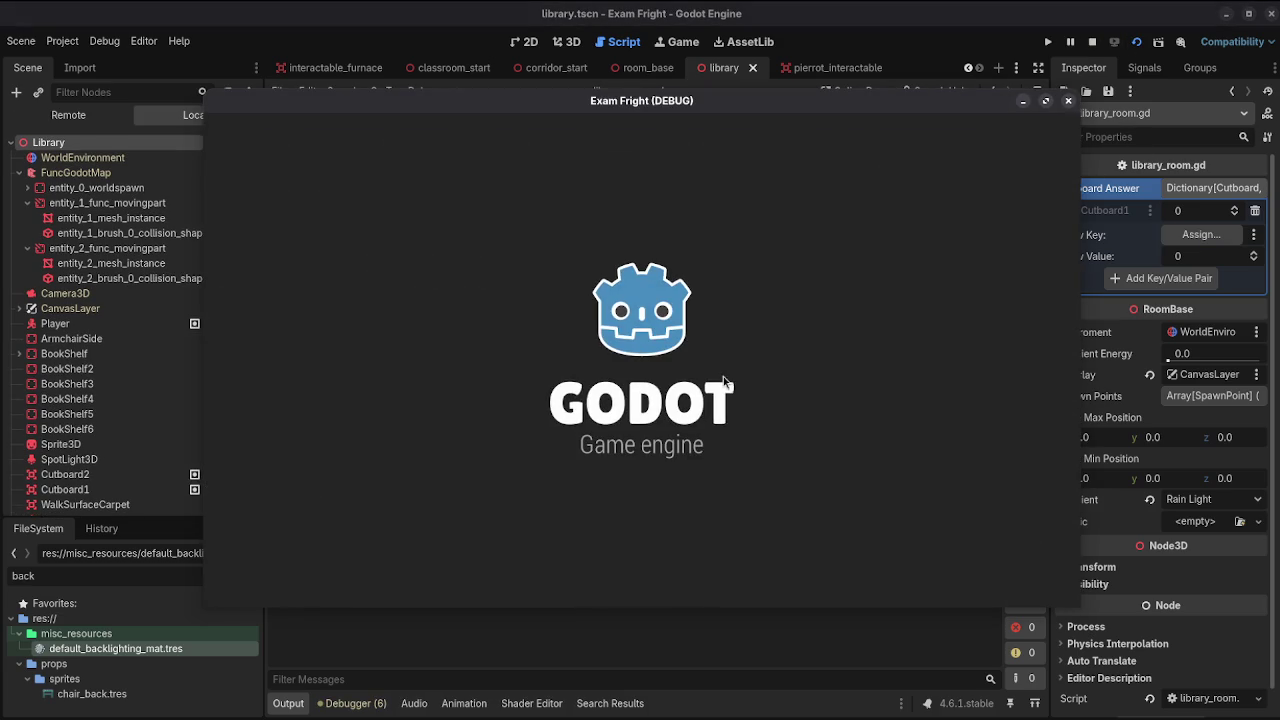
pyautogui.press('Down')
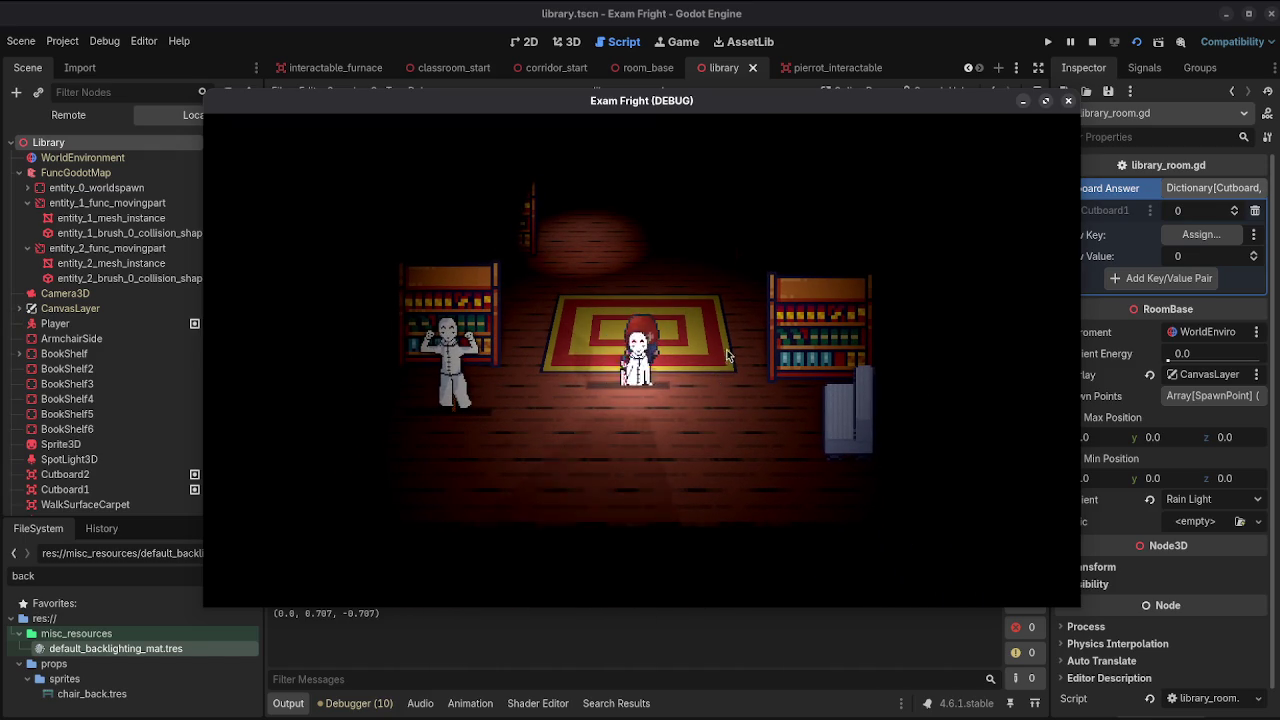
pyautogui.moveTo(817, 109); pyautogui.dragTo(561, 131)
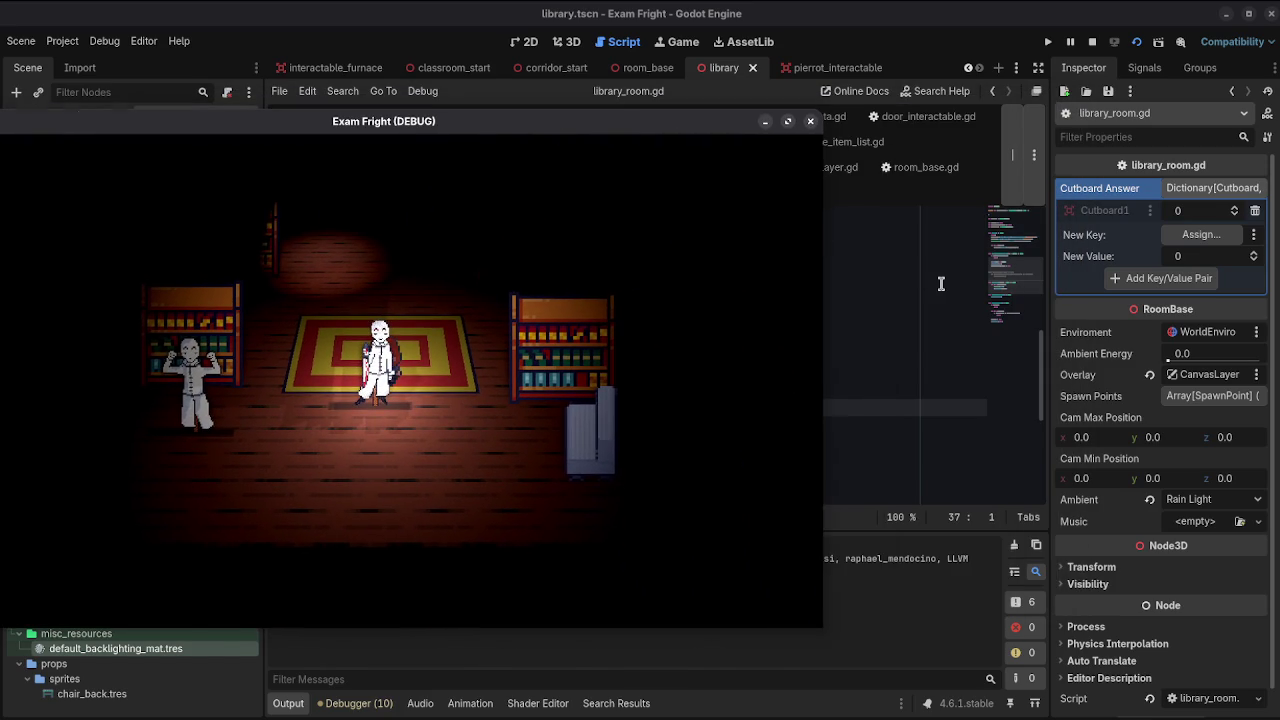
# Step: Add Cutboard2 → 1 to the Library's Cutboard Answer dictionary
pyautogui.click(940, 284)
pyautogui.click(139, 175)
pyautogui.click(129, 143)
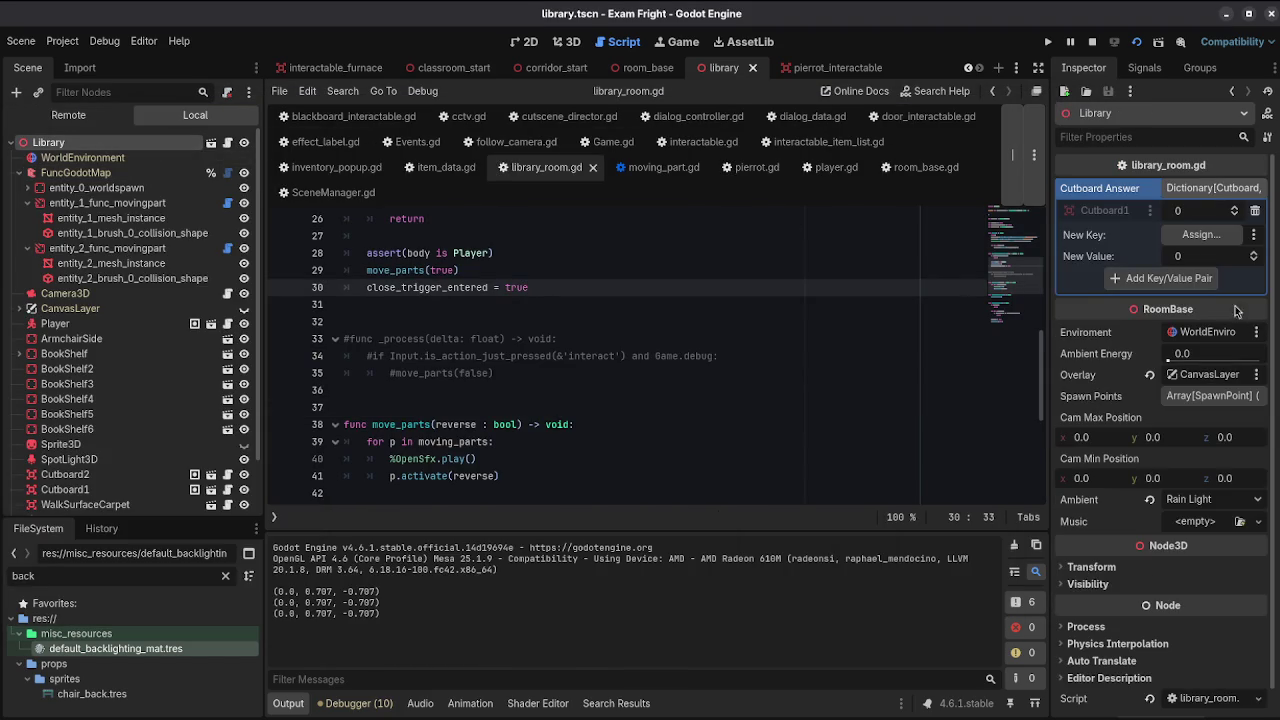
pyautogui.click(1201, 234)
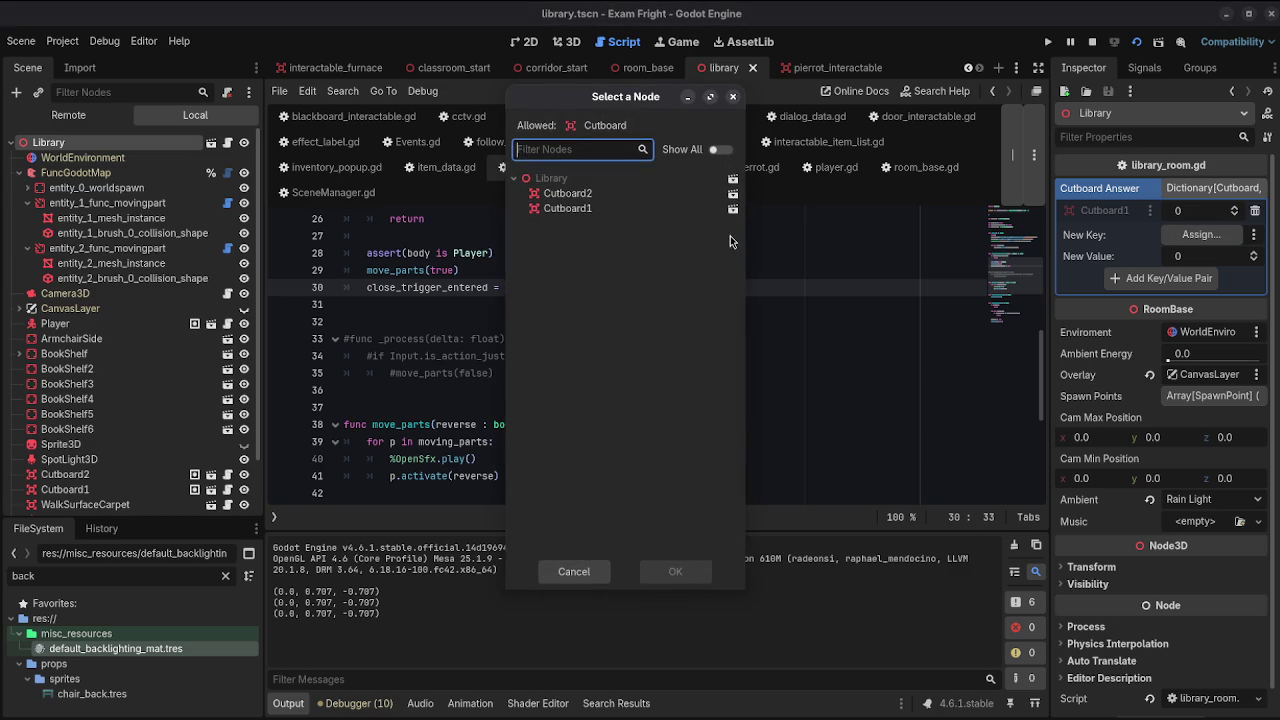
pyautogui.click(567, 193)
pyautogui.click(675, 571)
pyautogui.click(1255, 253)
pyautogui.click(1163, 280)
# Step: Save the library scene, then stop and rerun the game
pyautogui.hotkey('ctrl', 's')
pyautogui.click(1092, 42)
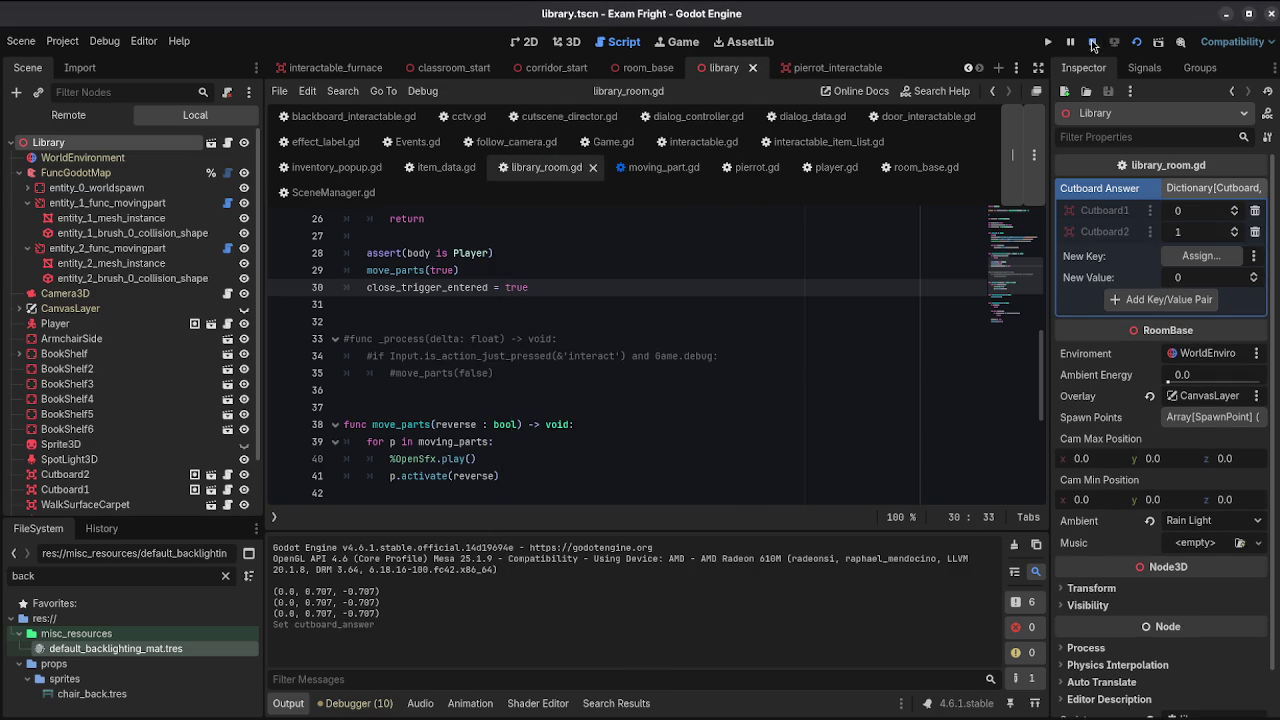
pyautogui.click(1130, 44)
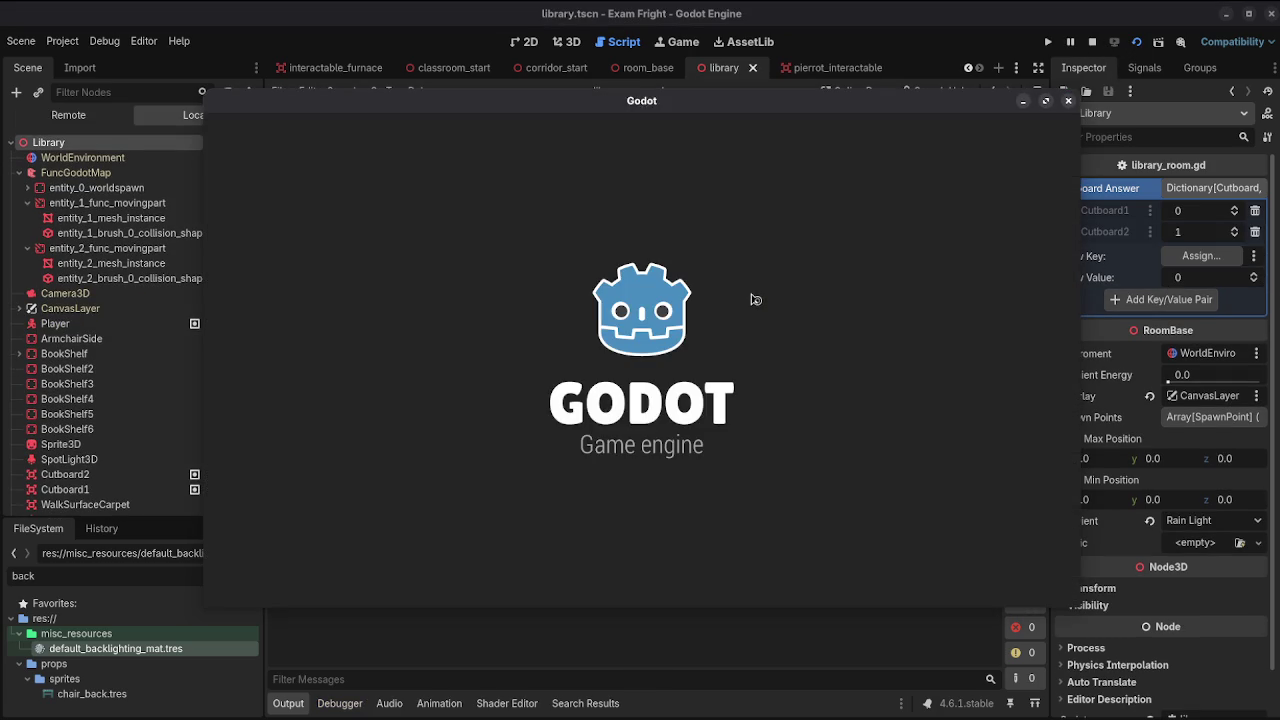
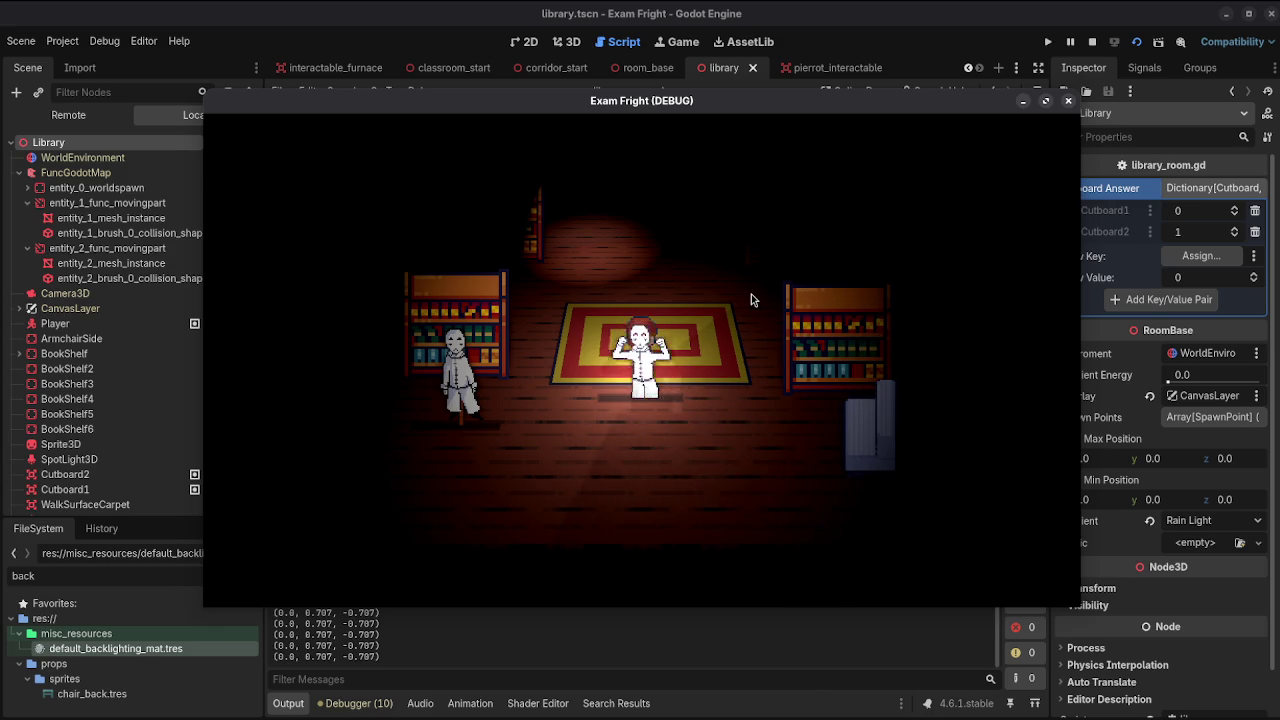
# Step: Stop the test game and inspect the Cutboard1, Library and Cutboard2 nodes
pyautogui.click(1069, 101)
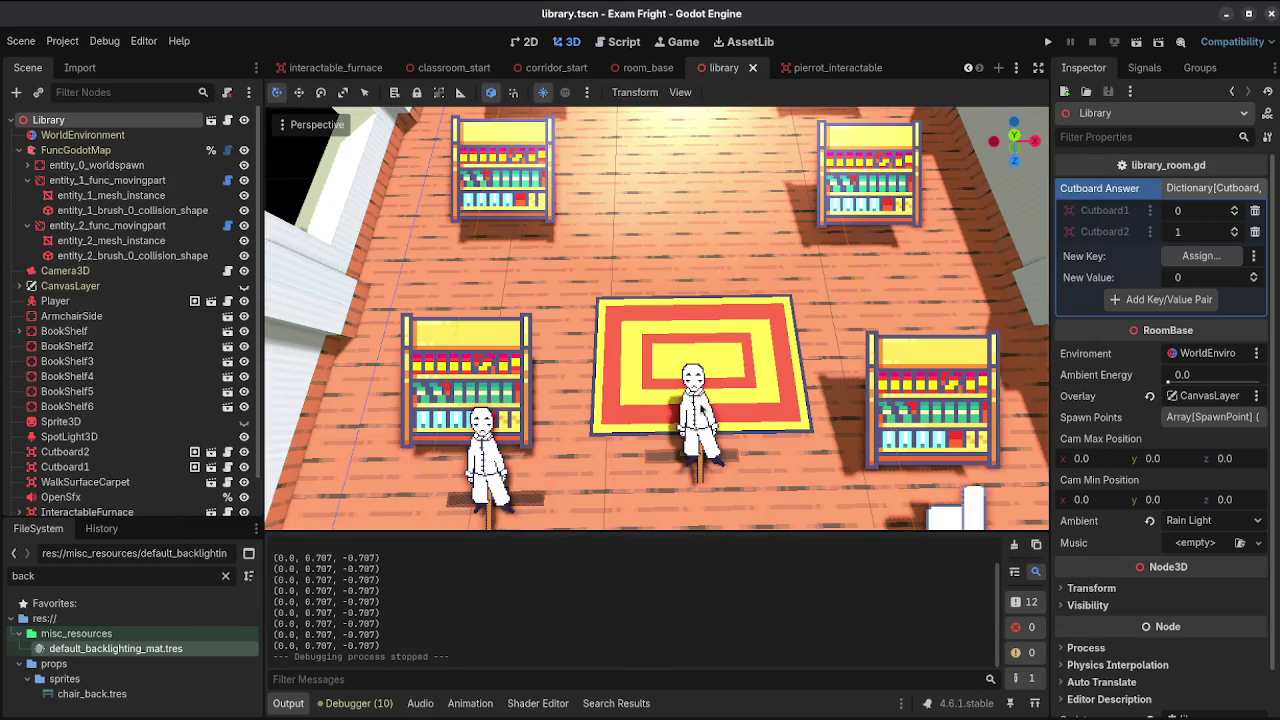
pyautogui.click(103, 467)
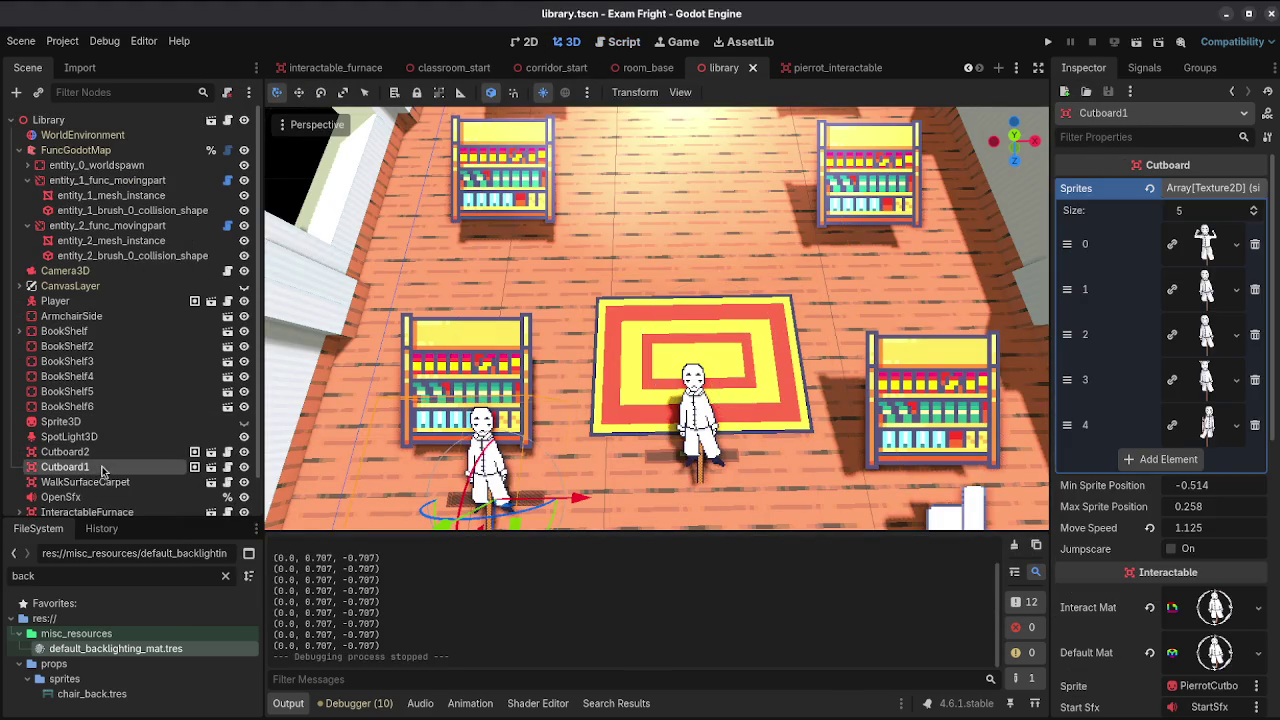
pyautogui.click(225, 120)
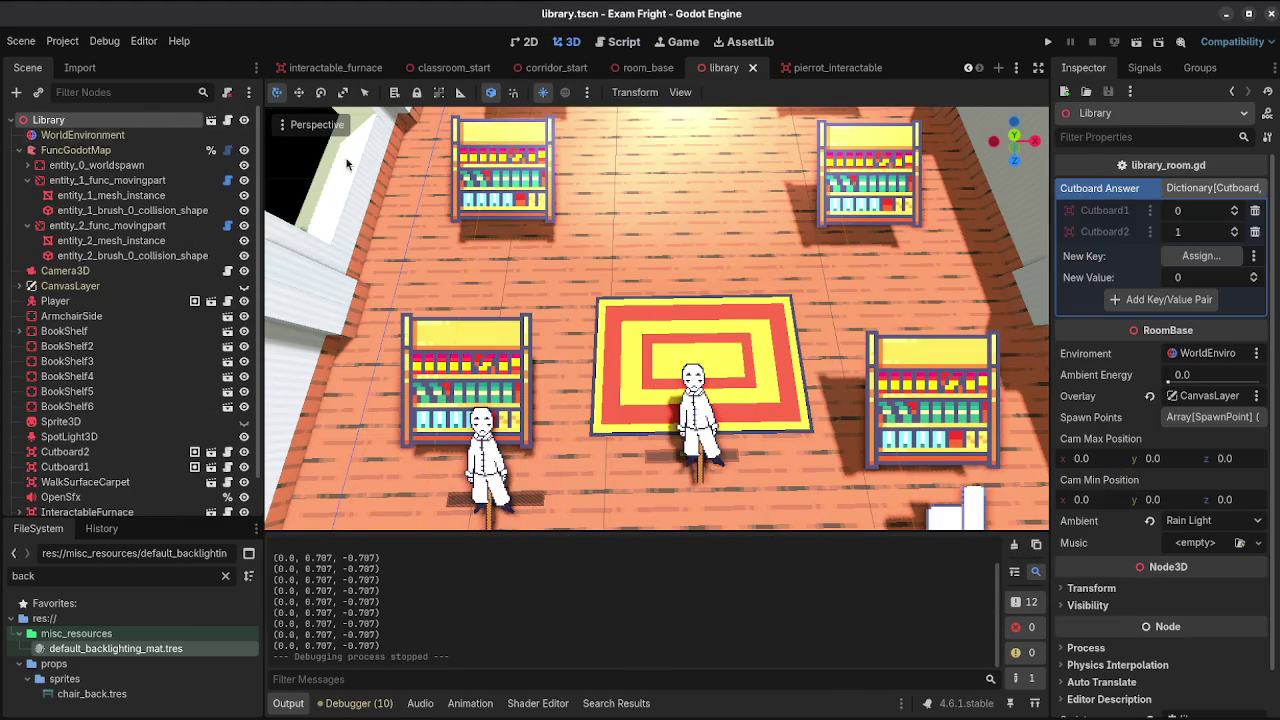
pyautogui.click(111, 453)
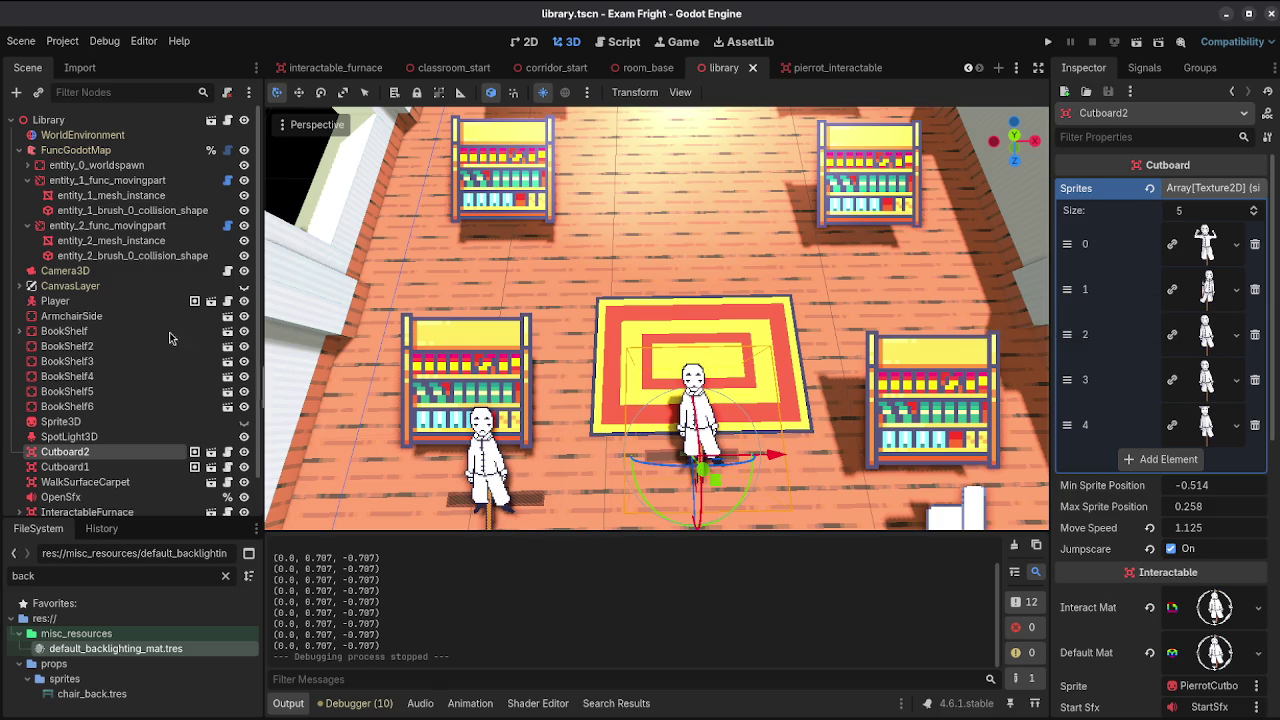
# Step: Collapse Cutboard2's Sprites array and open its pierrot.gd script
pyautogui.scroll(-4, 1178, 380)
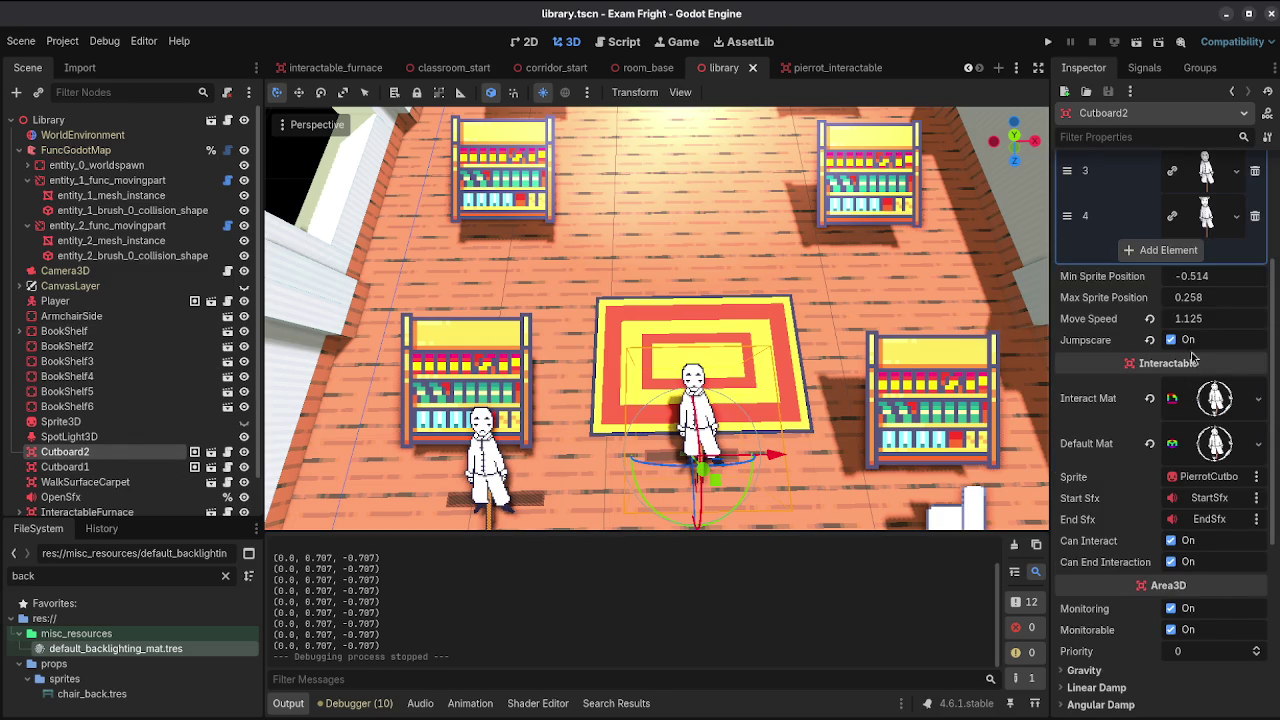
pyautogui.scroll(4, 1186, 398)
pyautogui.click(1229, 190)
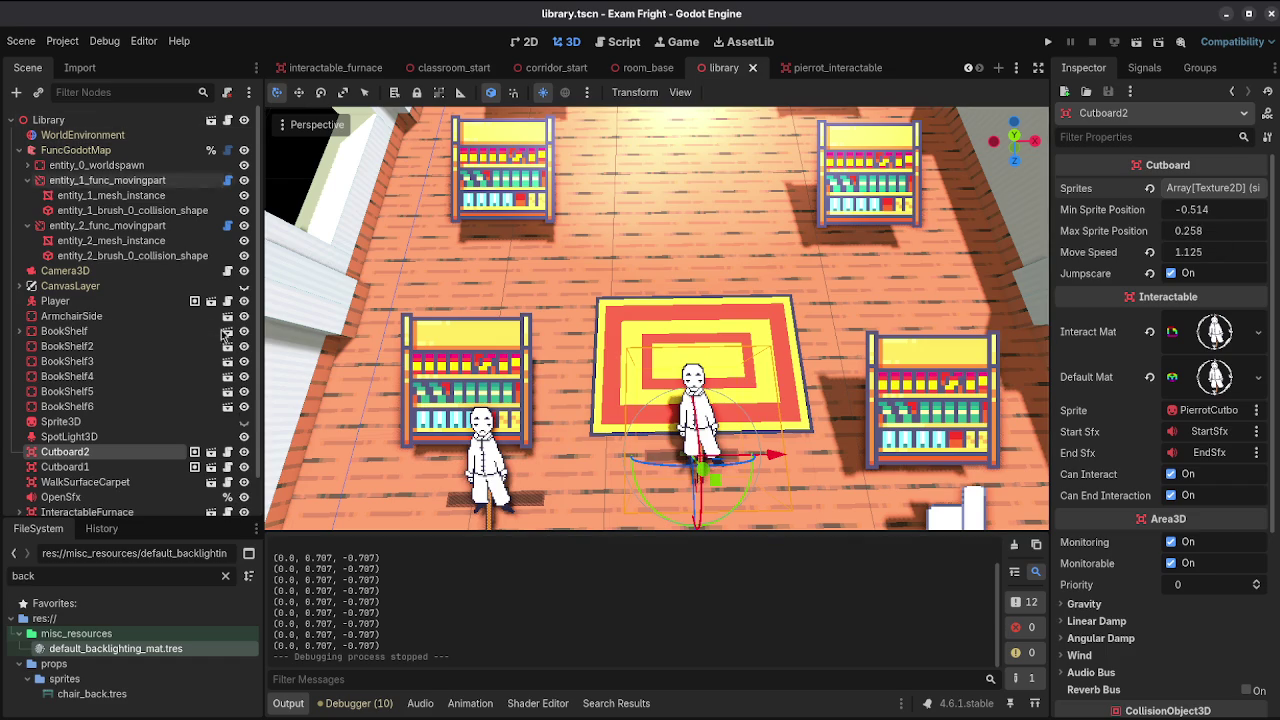
pyautogui.click(228, 455)
# Step: Scroll through pierrot.gd and reselect Cutboard1 to review its properties
pyautogui.scroll(-7, 610, 336)
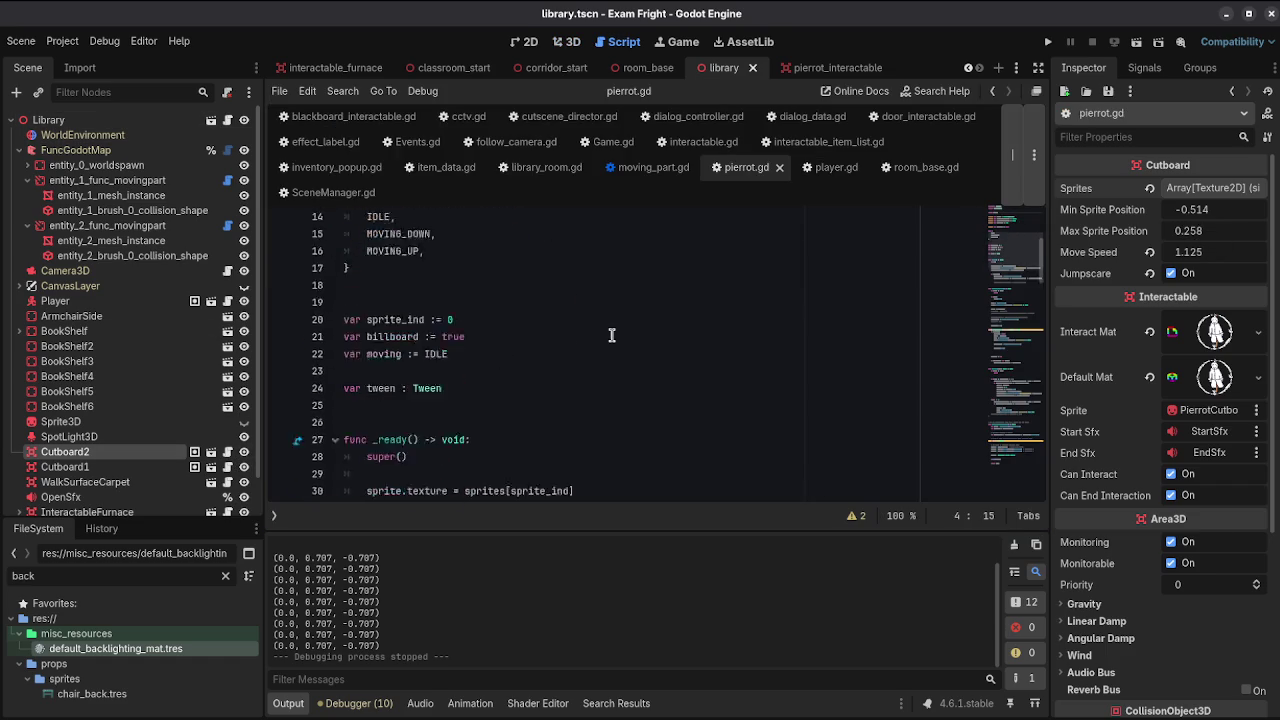
pyautogui.scroll(-2, 612, 336)
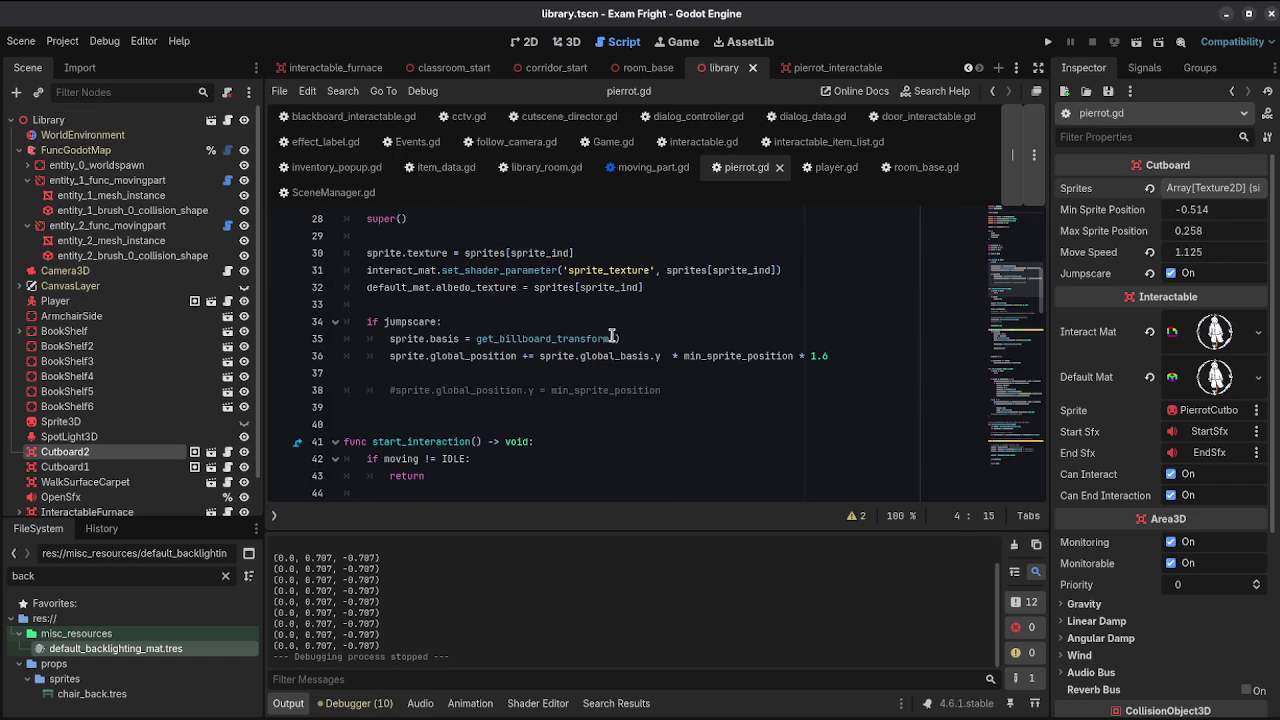
pyautogui.scroll(4, 612, 337)
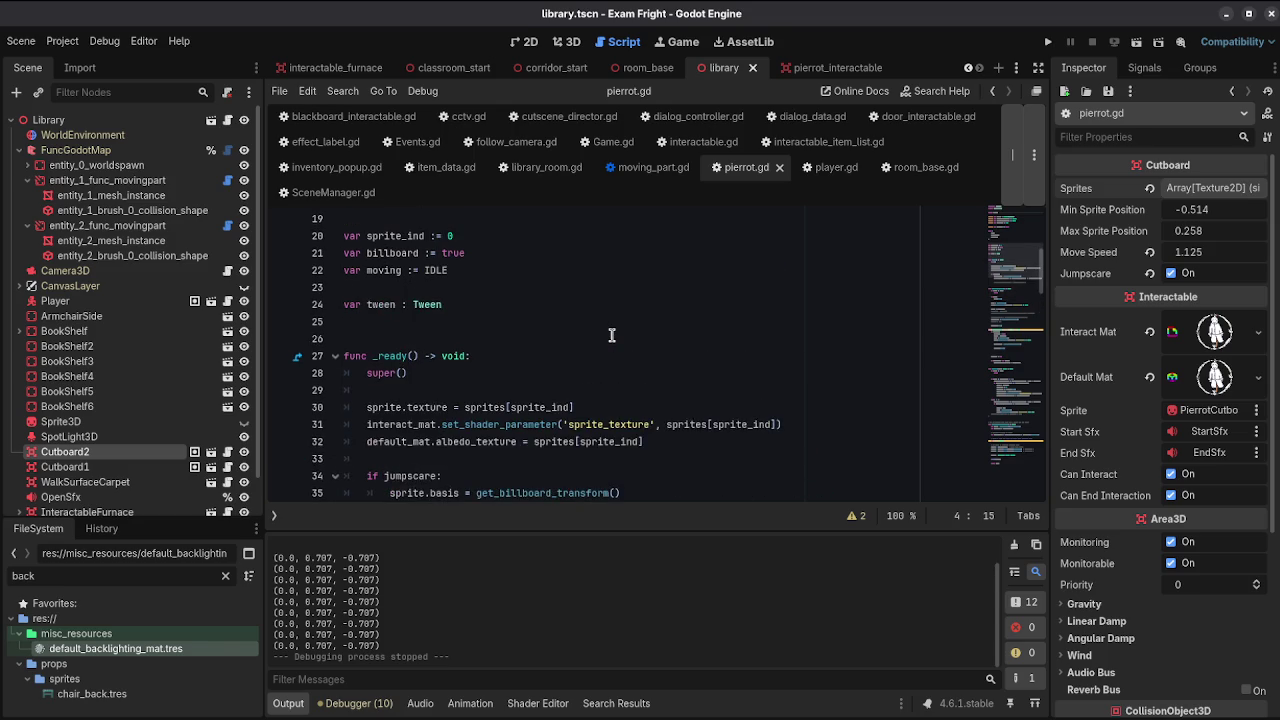
pyautogui.click(135, 468)
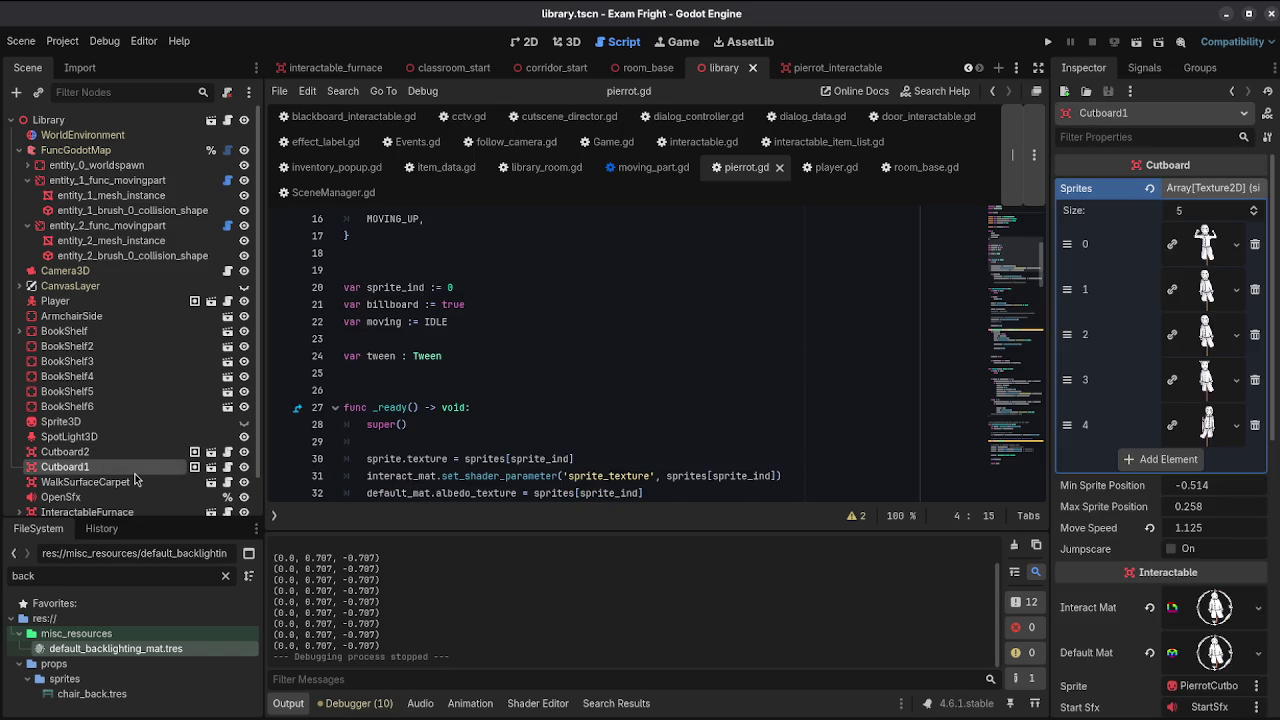
pyautogui.scroll(-14, 540, 375)
pyautogui.scroll(-18, 593, 374)
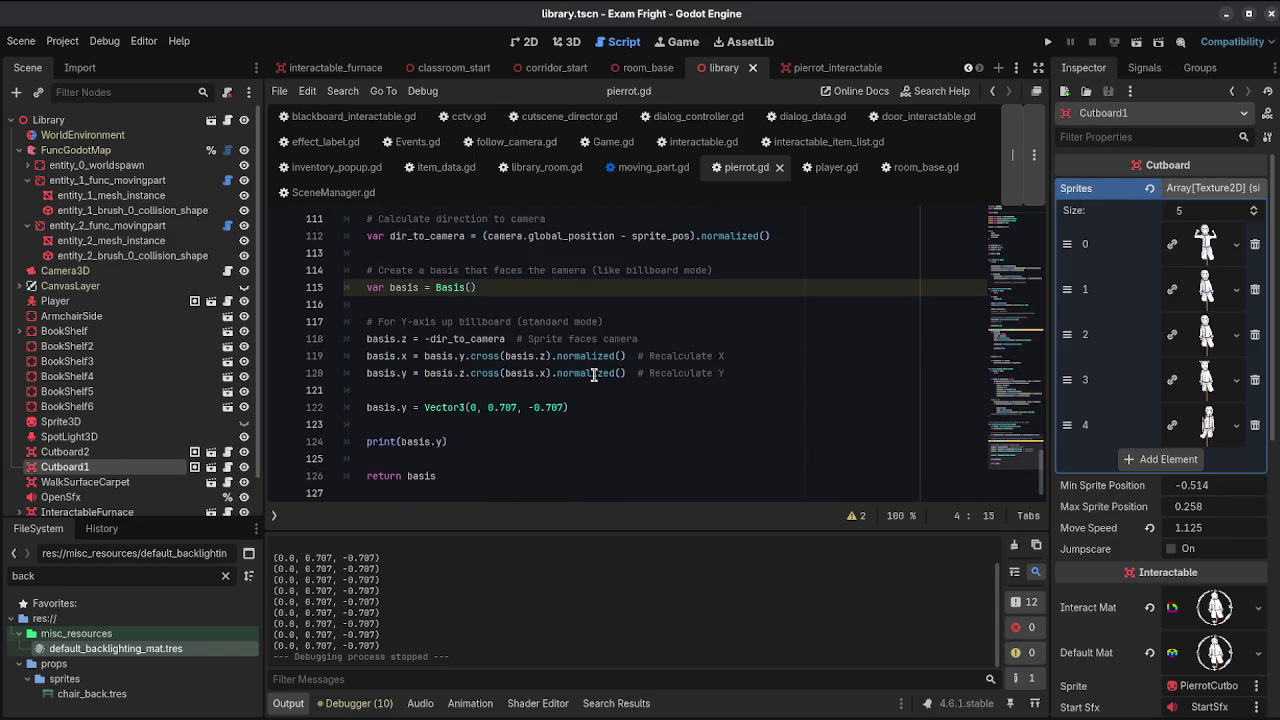
# Step: Delete the print(basis.y) line from the billboard function, then save and run the game
pyautogui.tripleClick(433, 441)
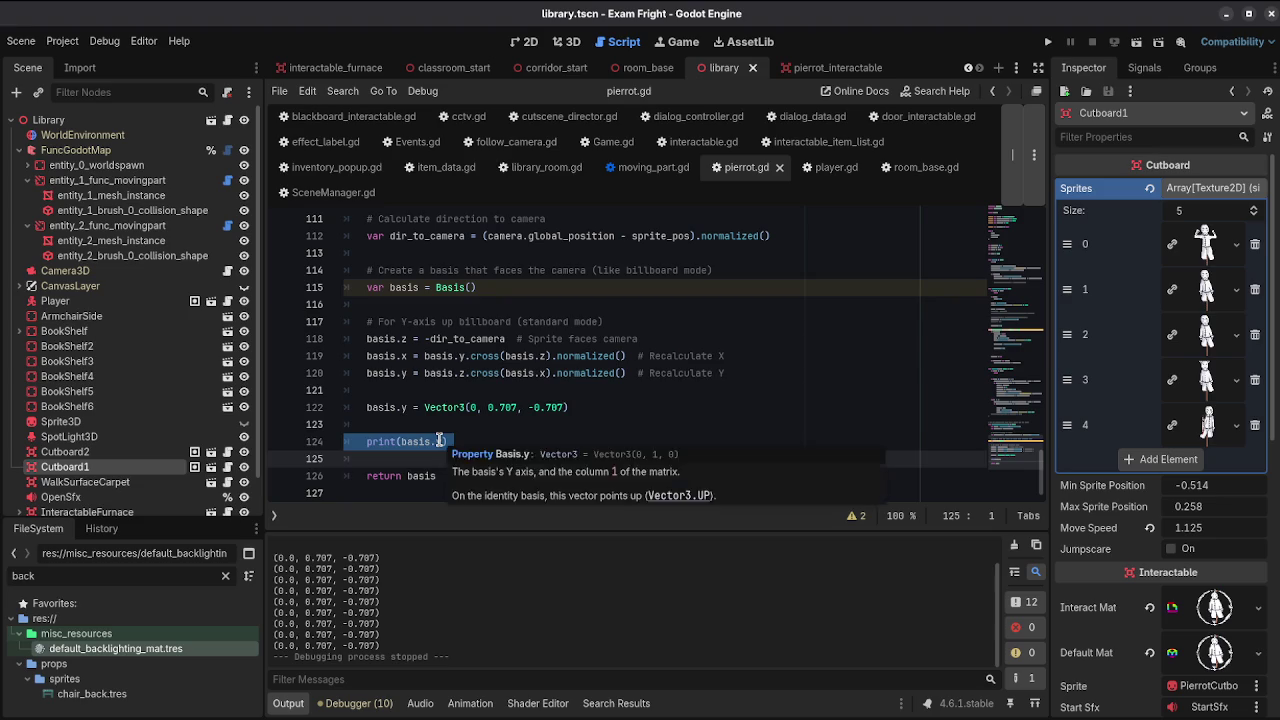
pyautogui.press('BackSpace')
pyautogui.press('BackSpace')
pyautogui.hotkey('shift', 'Home')
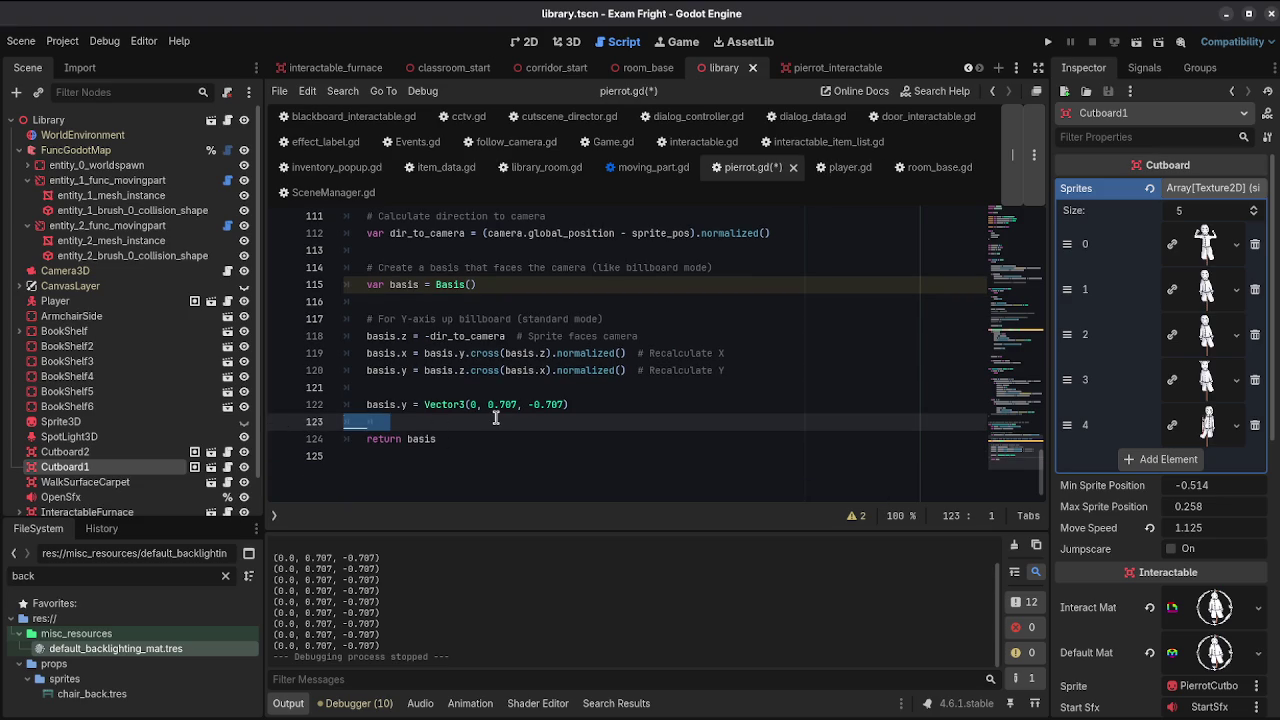
pyautogui.press('BackSpace')
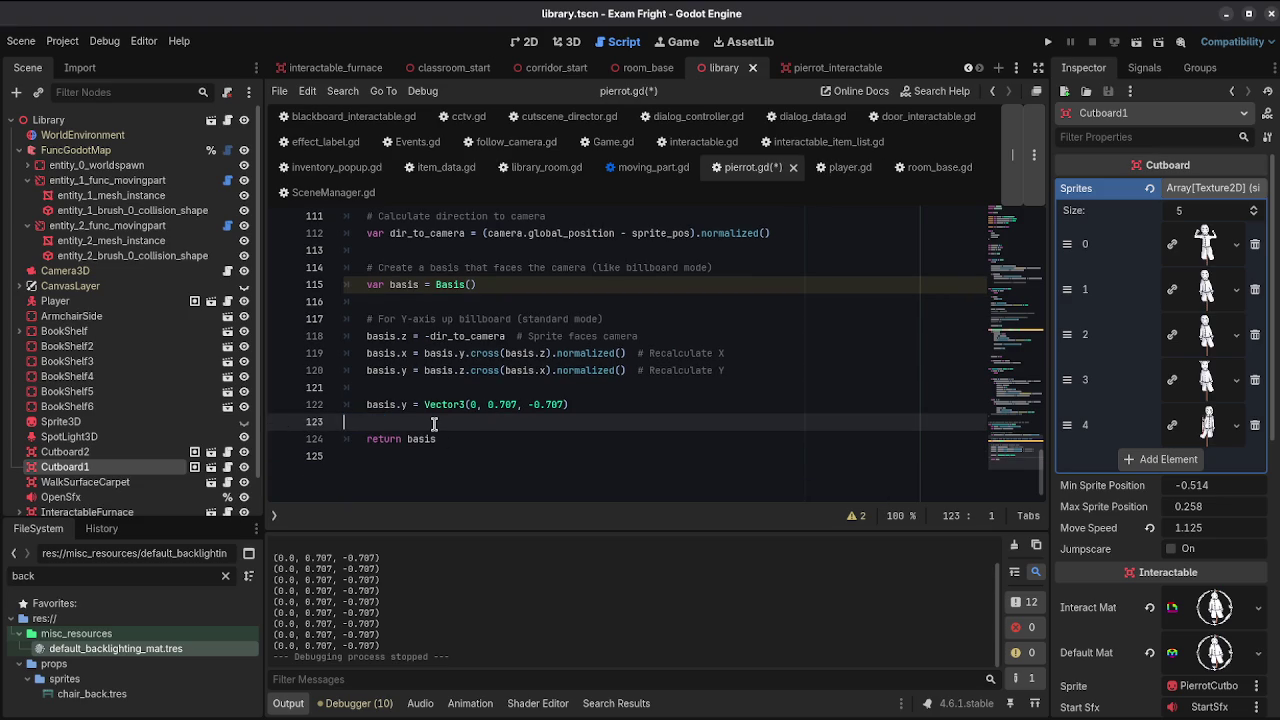
pyautogui.press('Return')
pyautogui.press('F5')
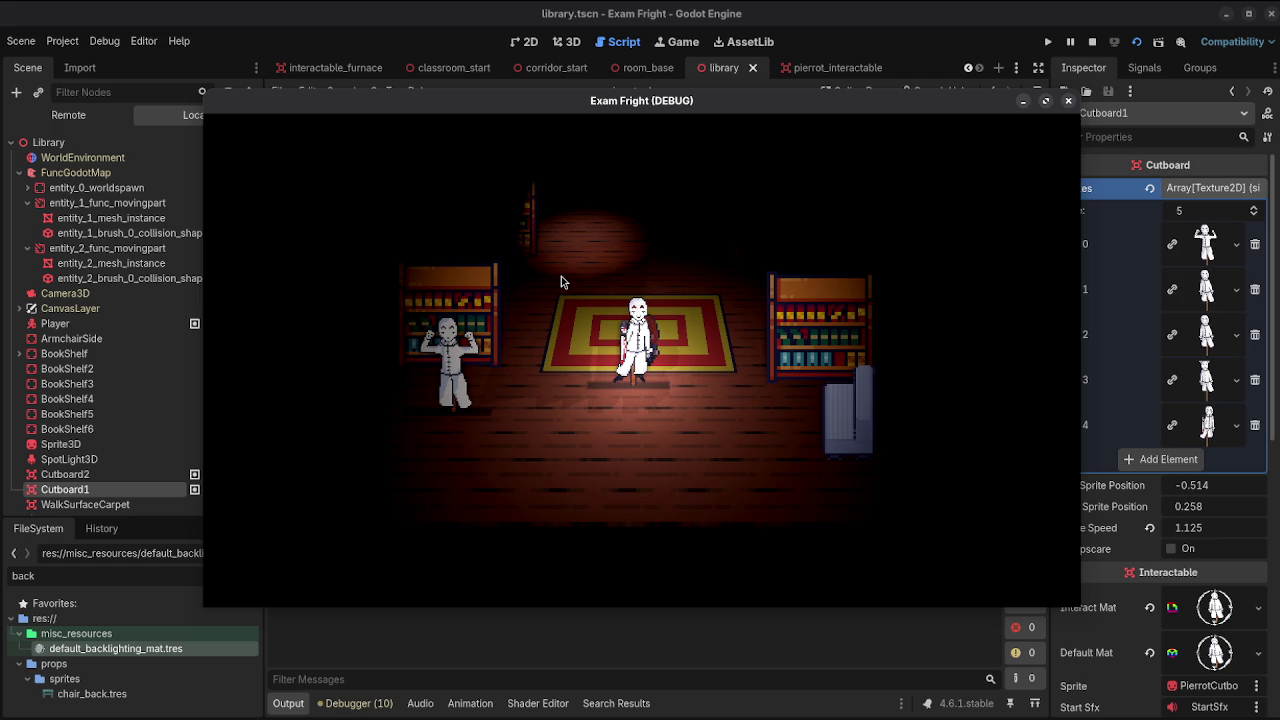
# Step: In the 3D view, select Cutboard2 and preview the texture of element 1 in its Sprites array
pyautogui.click(170, 470)
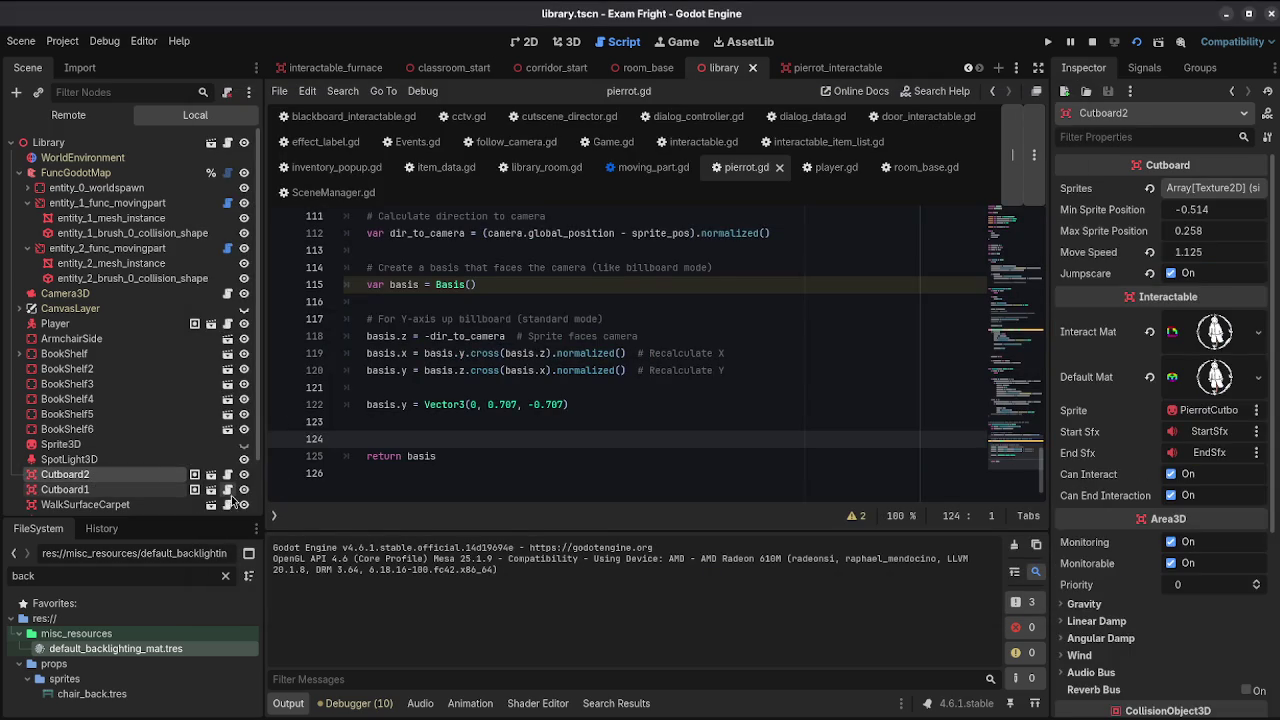
pyautogui.scroll(10, 636, 322)
pyautogui.scroll(-2, 636, 322)
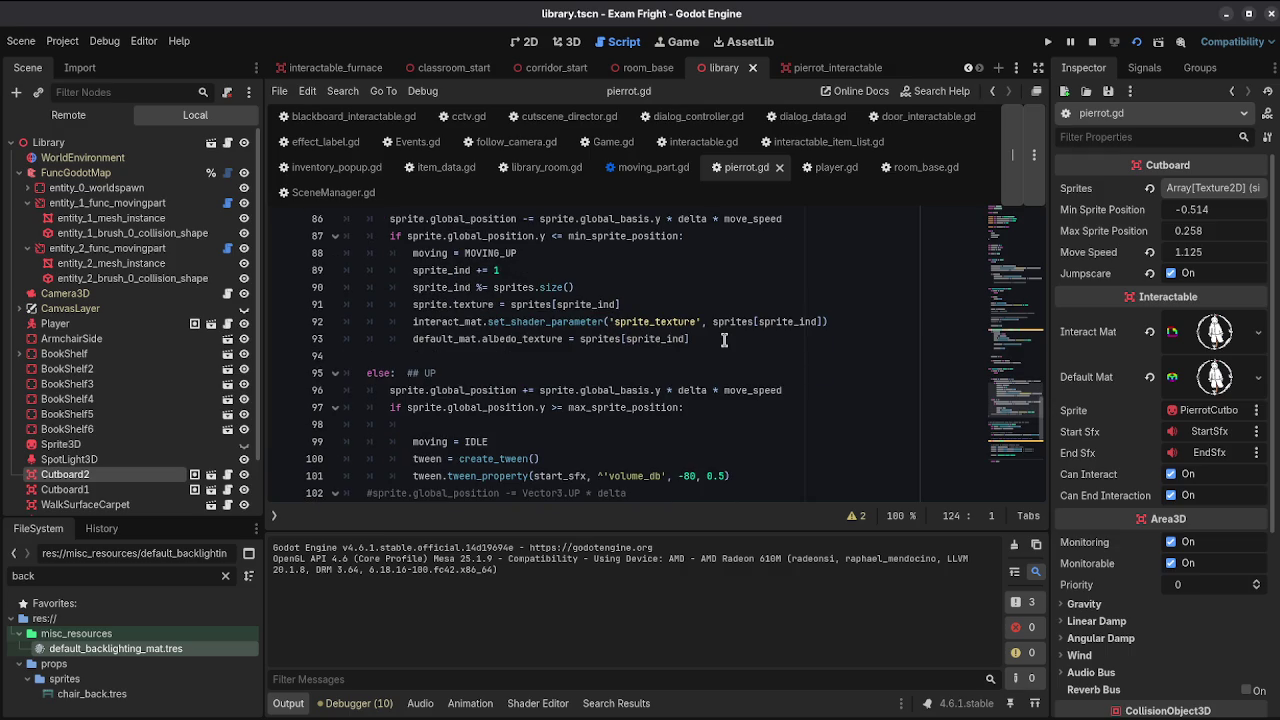
pyautogui.click(567, 41)
pyautogui.click(69, 459)
pyautogui.click(65, 474)
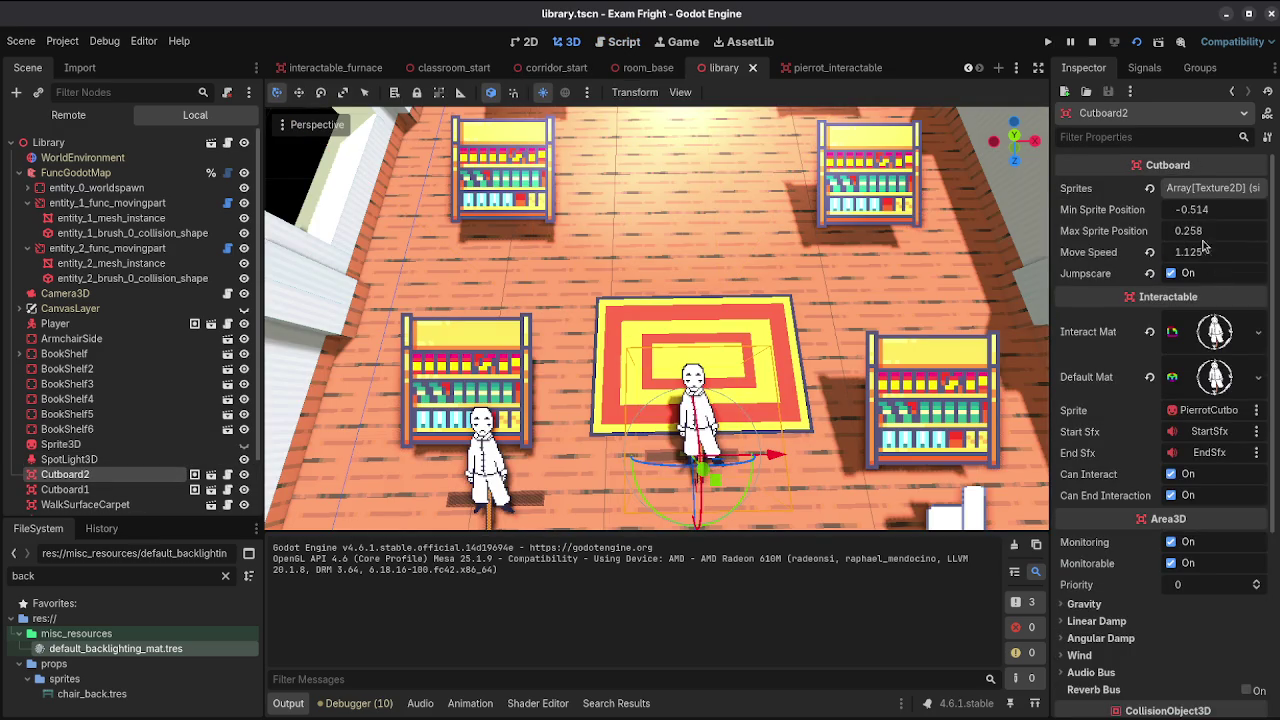
pyautogui.click(1212, 188)
pyautogui.click(1208, 289)
pyautogui.click(1208, 289)
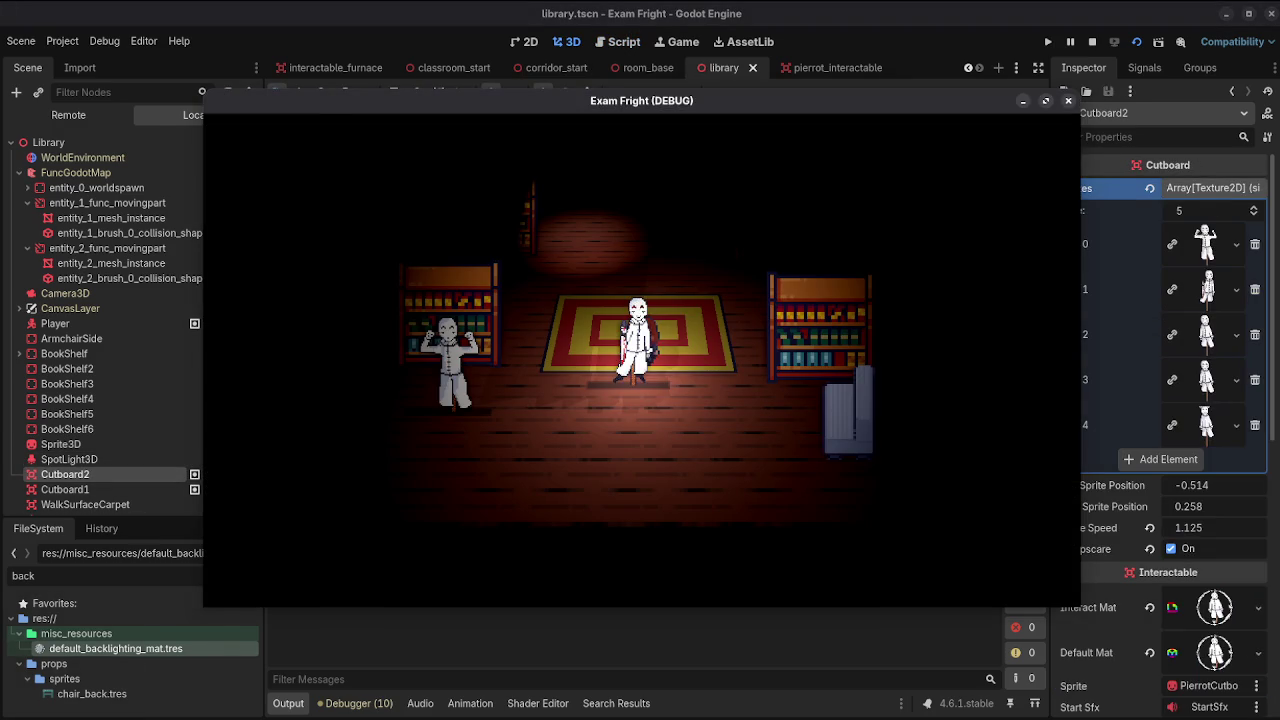
# Step: Open library_room.gd at its _cutboard_changed and recheck_answer functions
pyautogui.scroll(-2, 229, 140)
pyautogui.scroll(2, 229, 140)
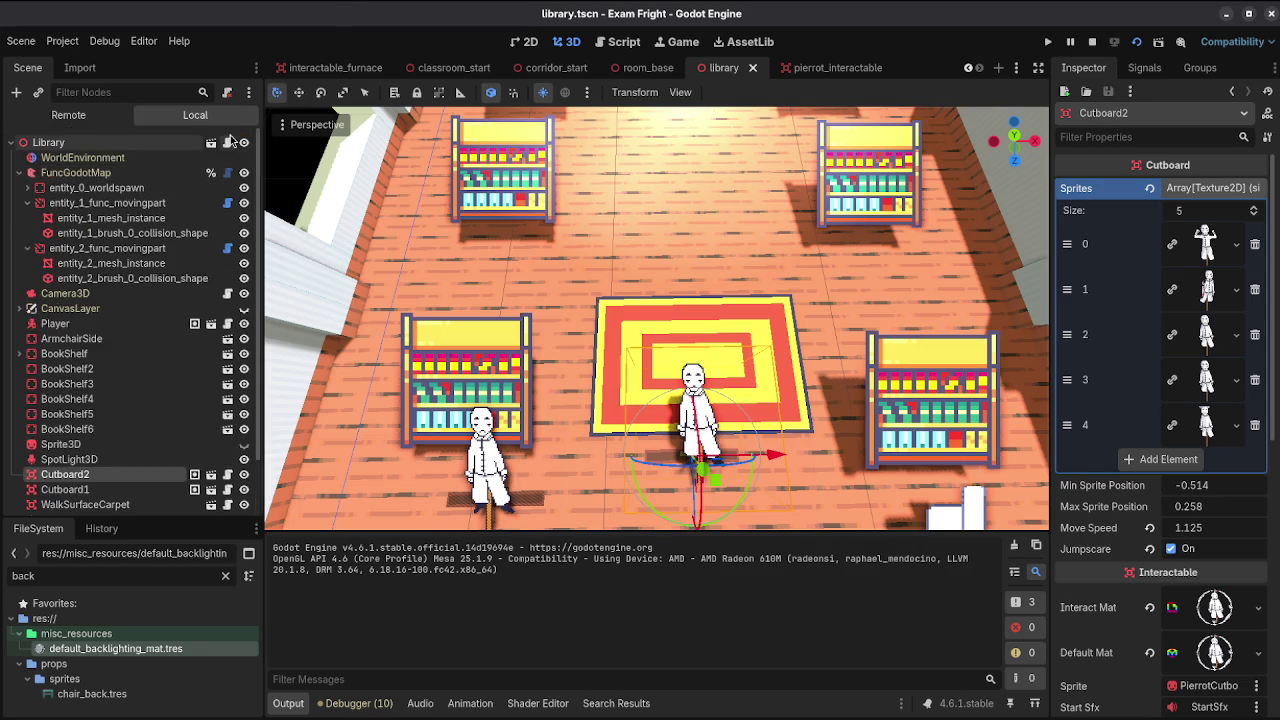
pyautogui.click(228, 142)
pyautogui.scroll(-5, 680, 360)
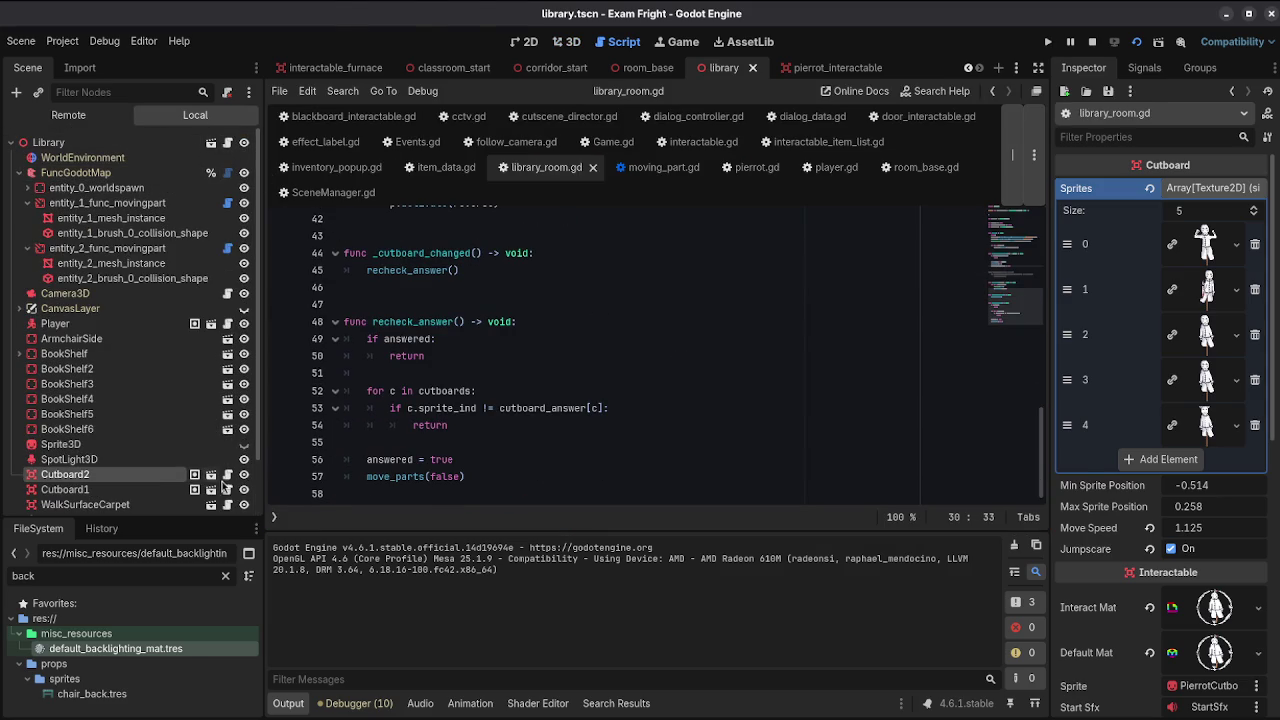
# Step: Add changed.emit() on line 98 under the max_sprite_position check in pierrot.gd and save
pyautogui.click(227, 474)
pyautogui.scroll(6, 660, 395)
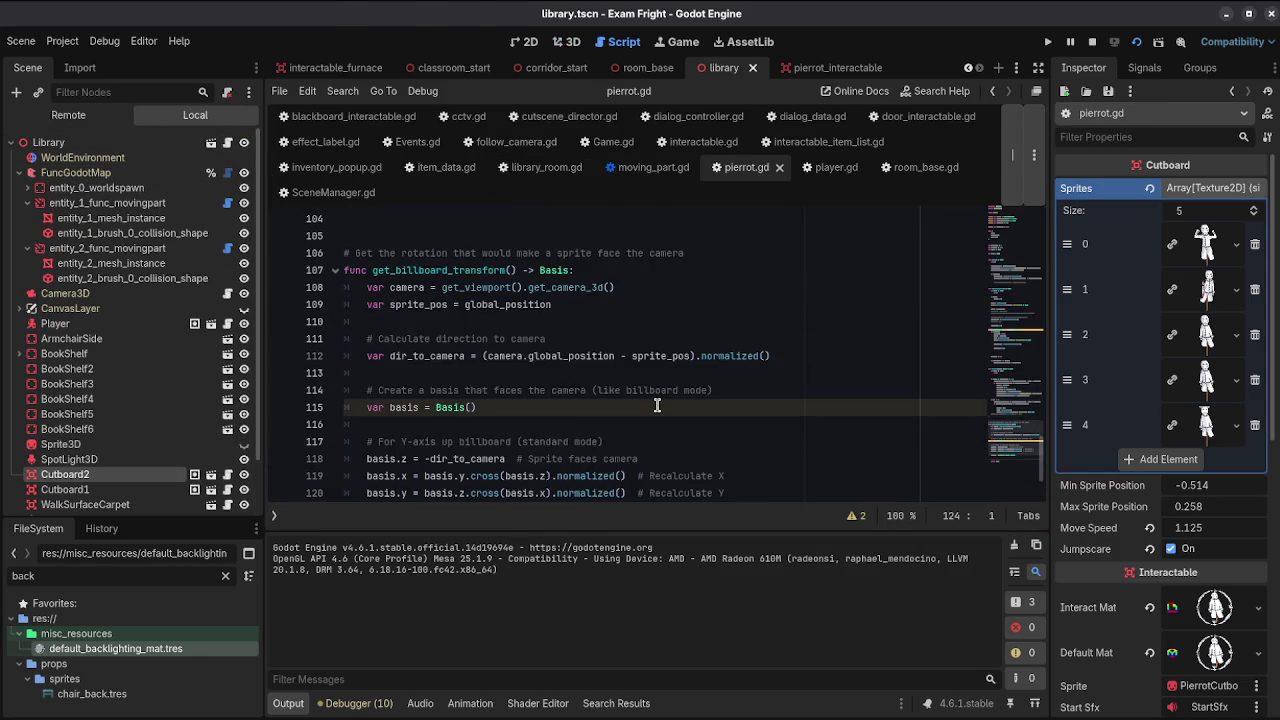
pyautogui.scroll(1, 663, 392)
pyautogui.click(712, 357)
pyautogui.press('Down')
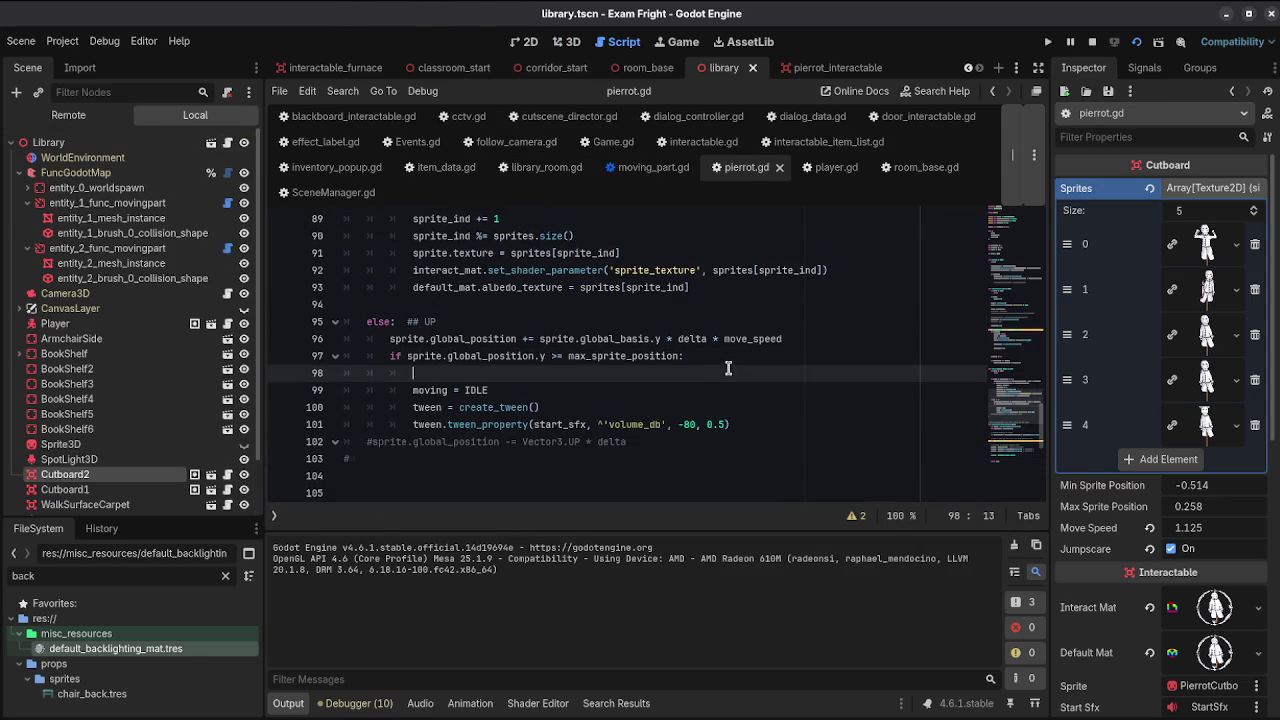
pyautogui.write('changed.em')
pyautogui.press('Return')
pyautogui.hotkey('ctrl', 's')
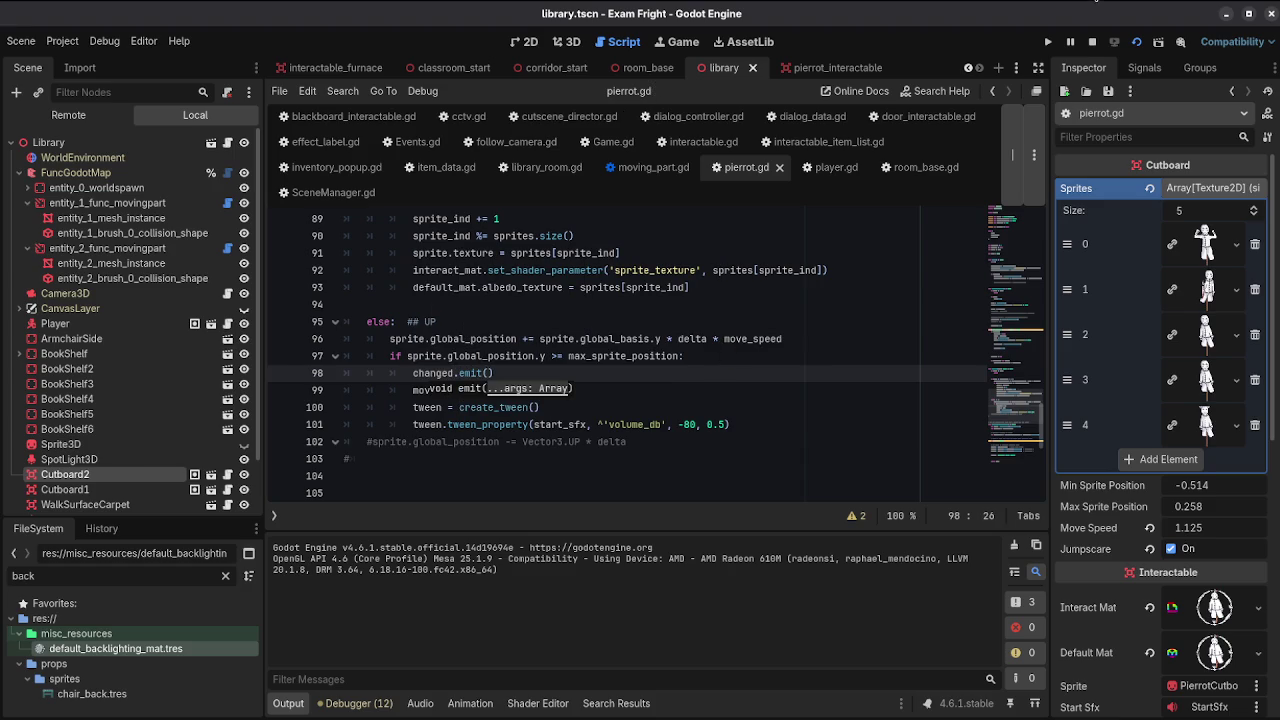
# Step: Restart the game, walk toward the bookshelf to test, then close it and select Library
pyautogui.click(1092, 42)
pyautogui.click(1136, 47)
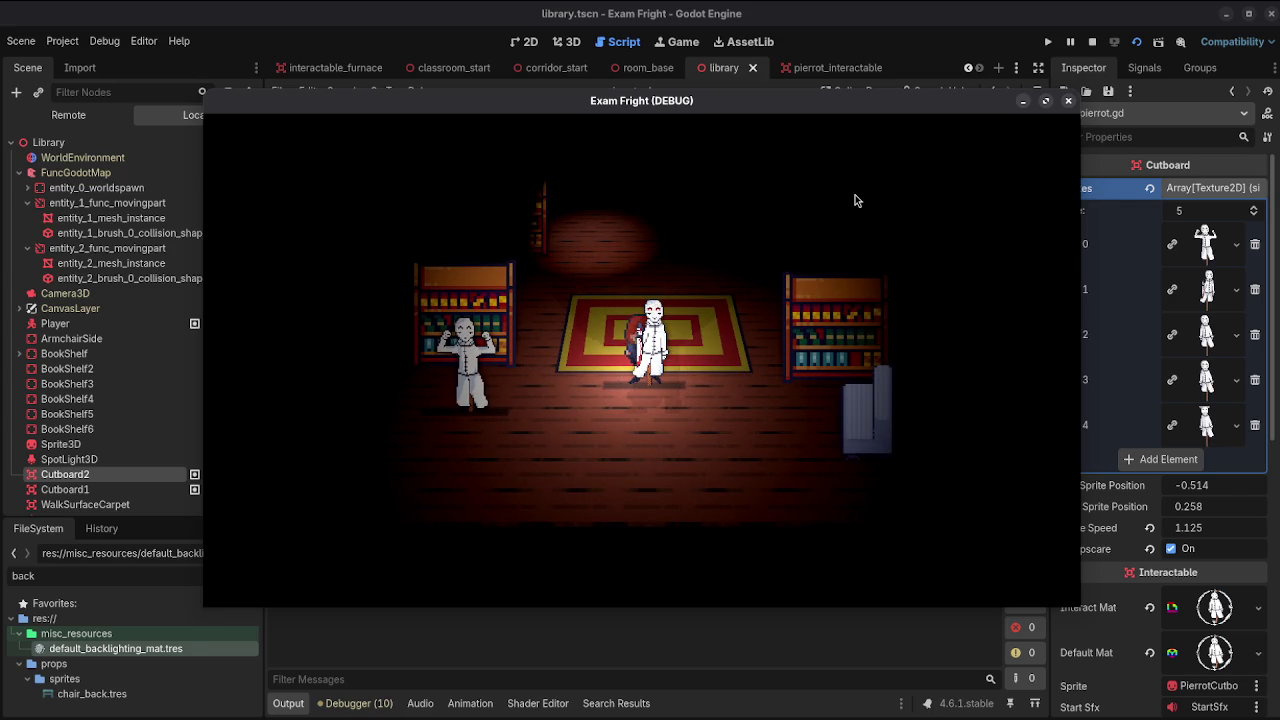
pyautogui.press('Left')
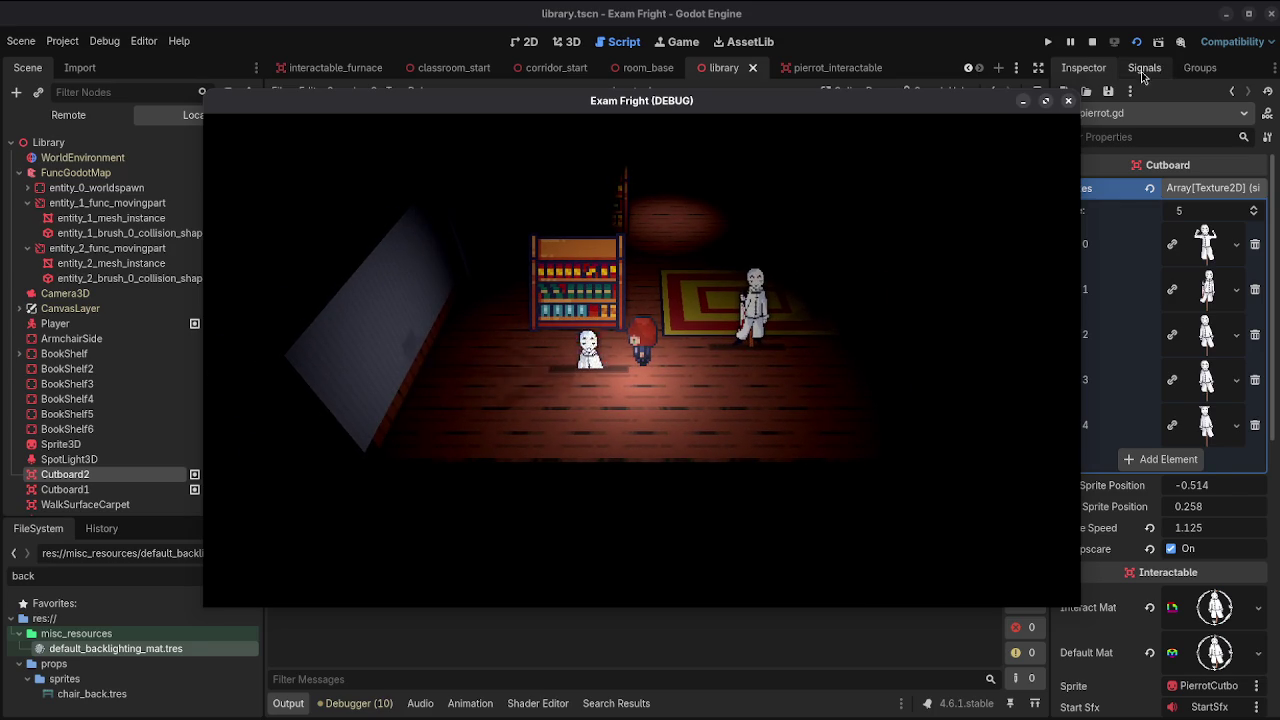
pyautogui.click(1068, 103)
pyautogui.click(135, 120)
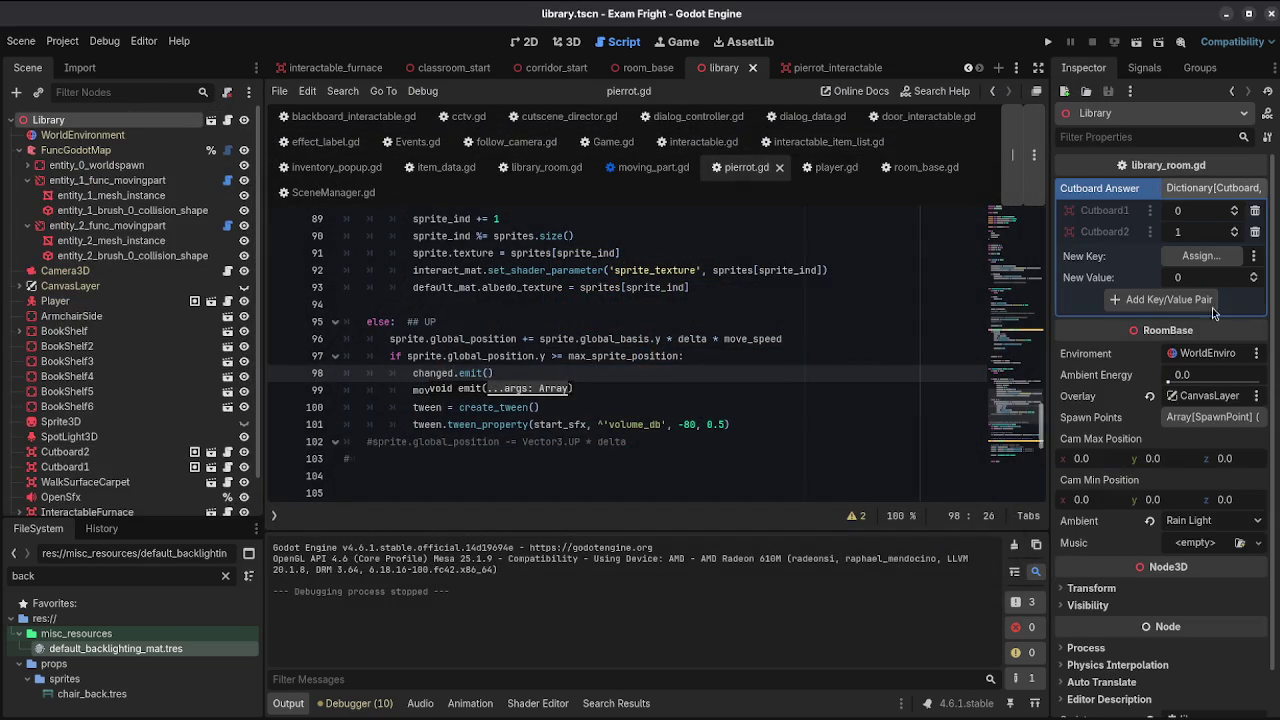
# Step: Set Cutboard1's expected Cutboard Answer to 1, save, and run the scene to test it
pyautogui.click(1235, 214)
pyautogui.click(1136, 41)
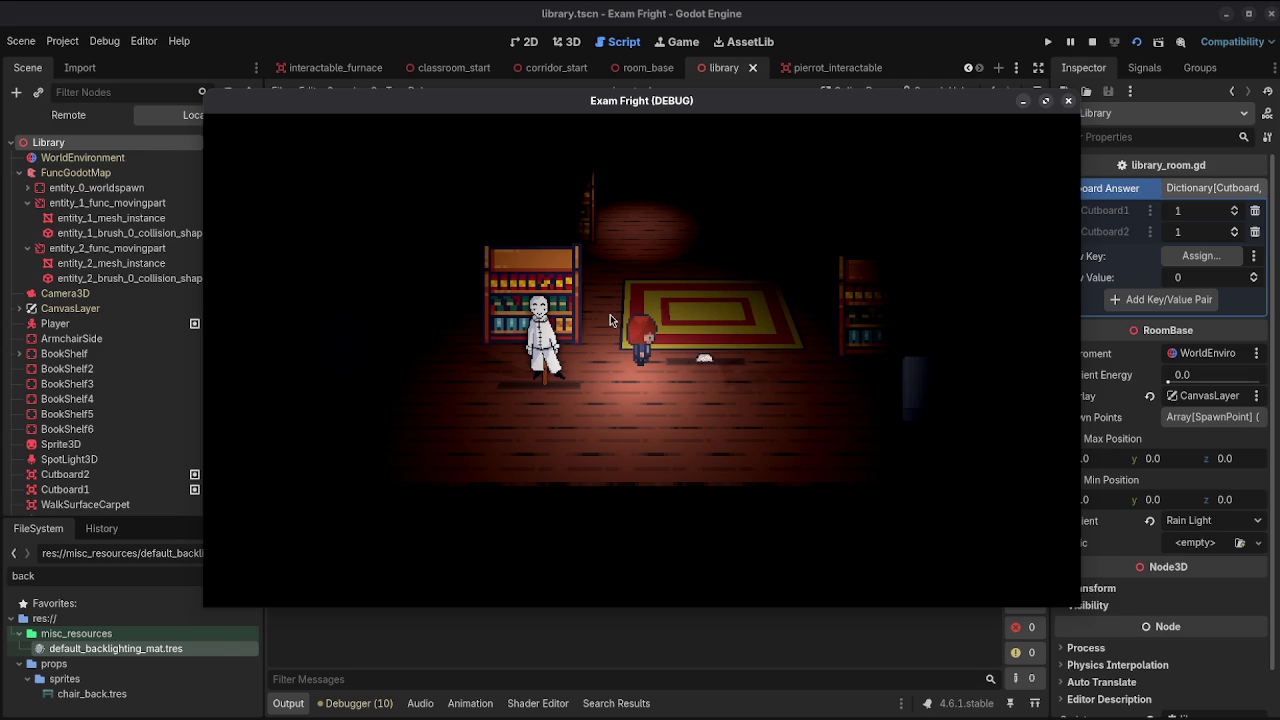
pyautogui.press('Left')
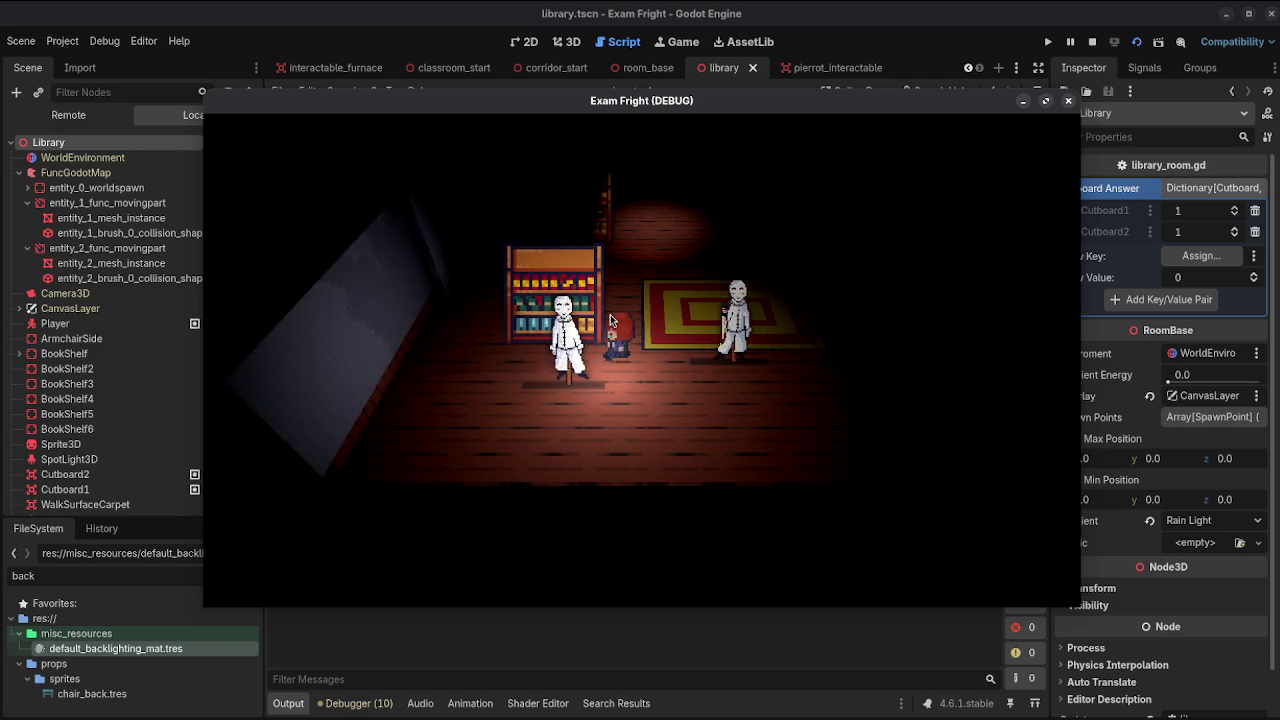